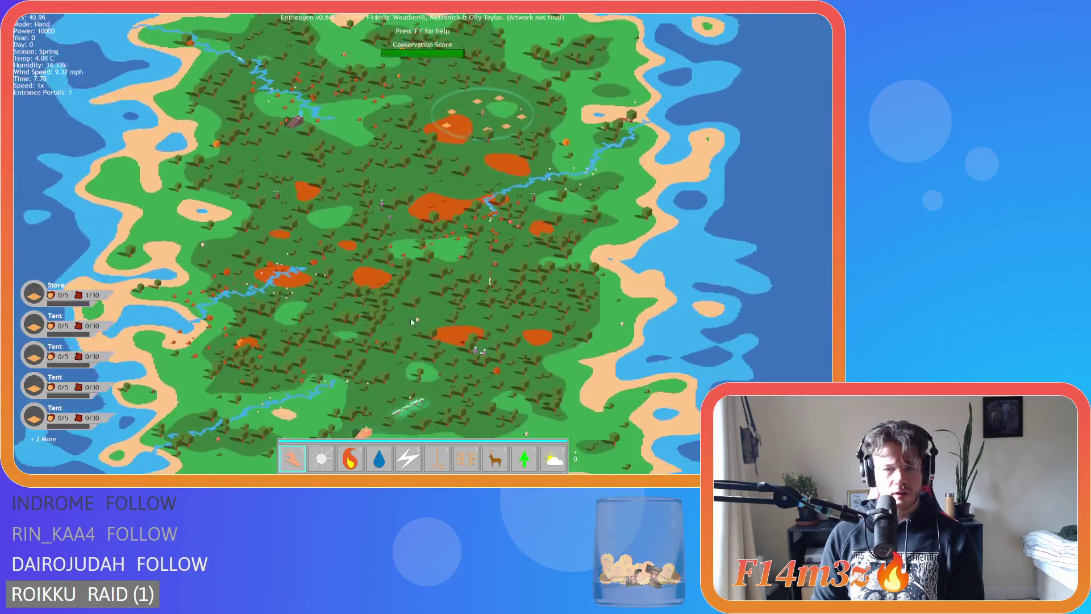
Step: Run the game at 8x and trigger the portal level load, declining a return to the previous level
scroll(410, 318, "up", 4)
key("s")
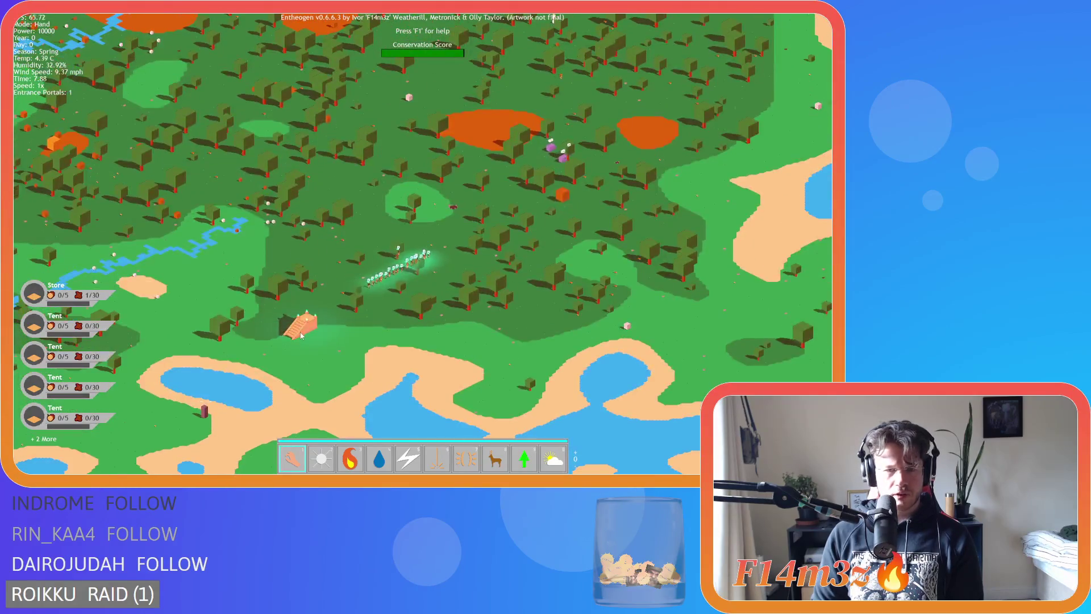
key("plus")
key("plus")
key("plus")
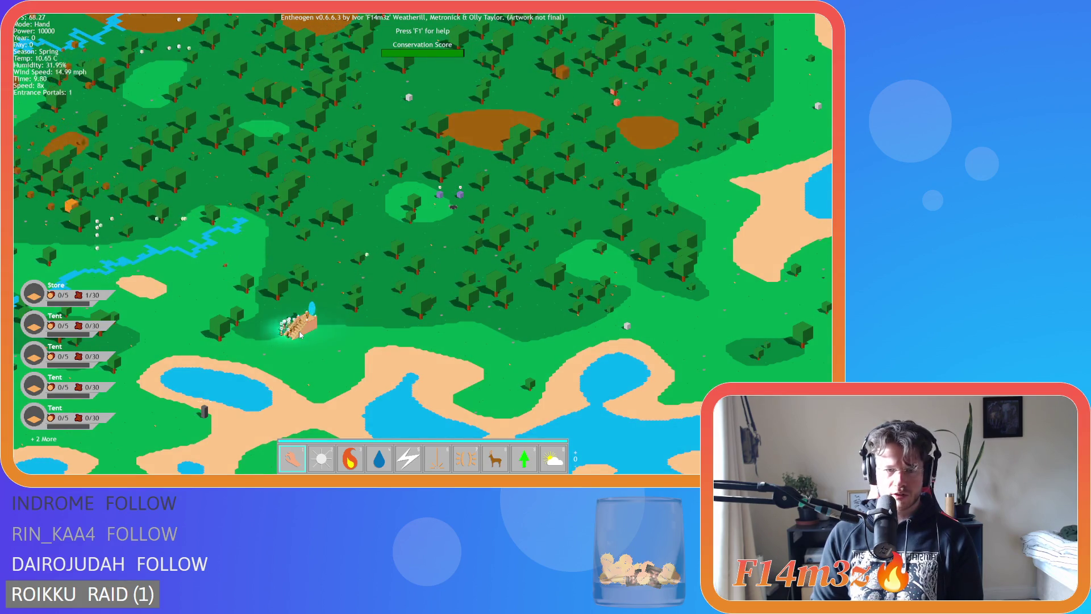
key("F9")
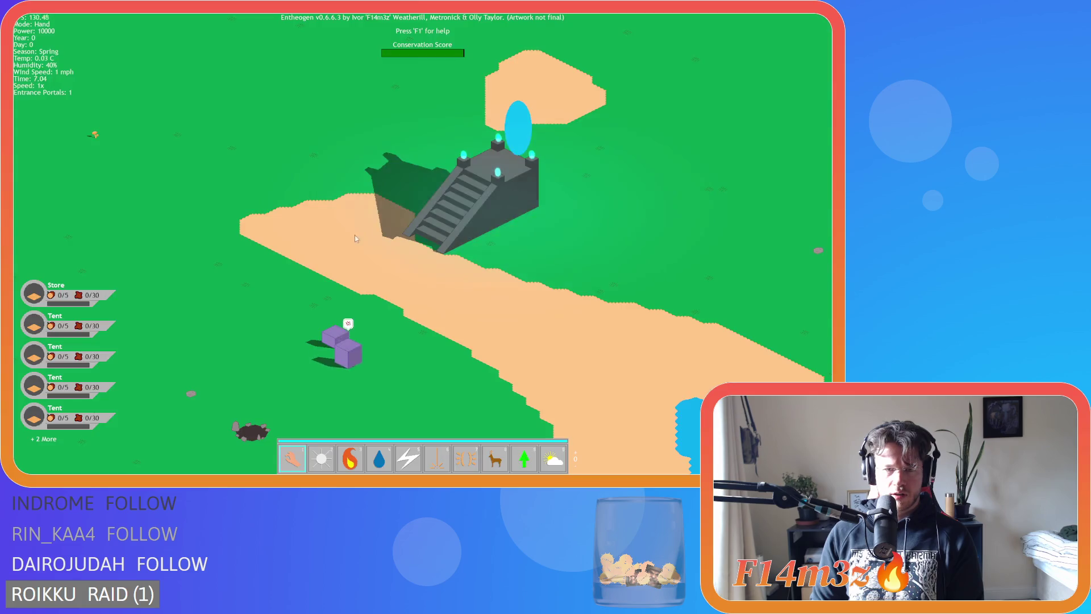
key("minus")
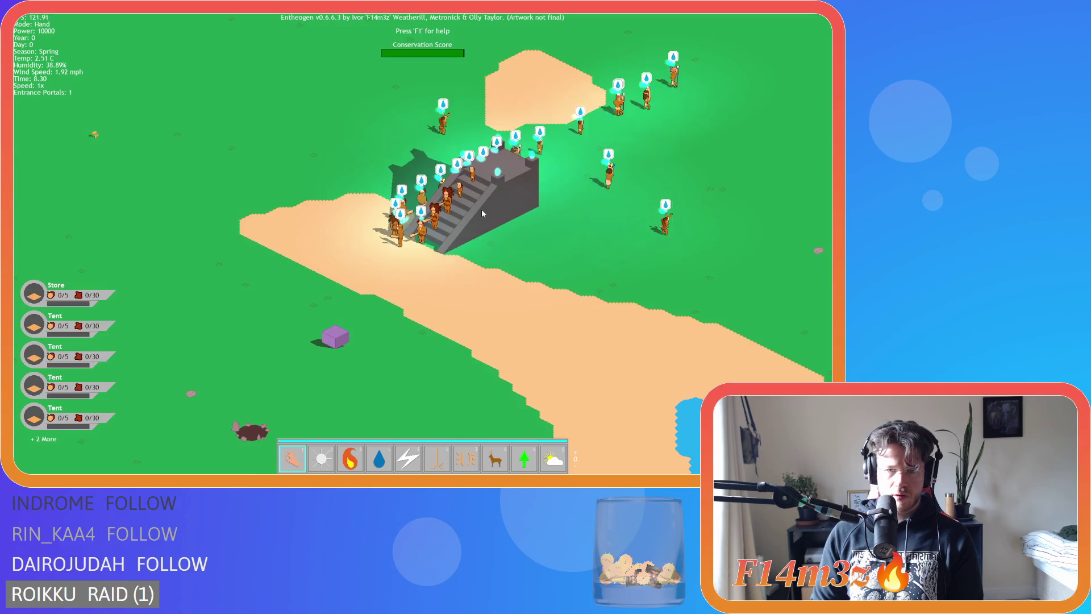
key("minus")
key("minus")
key("Escape")
key("n")
key("plus")
key("plus")
key("plus")
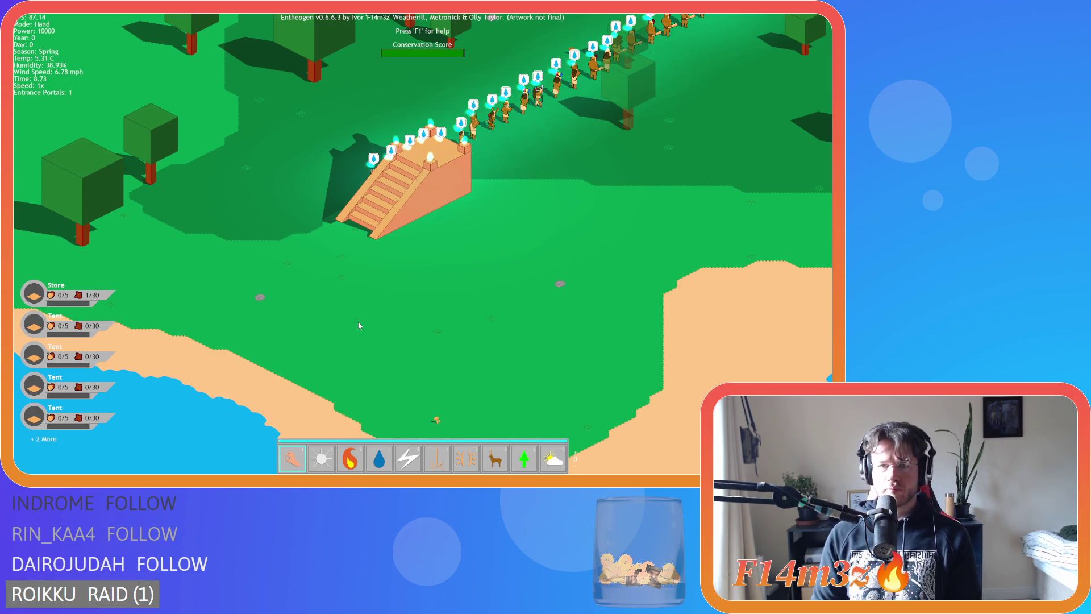
Step: Quicksave with F5, quickload with F9, then quit the game back to GameMaker
key("F5")
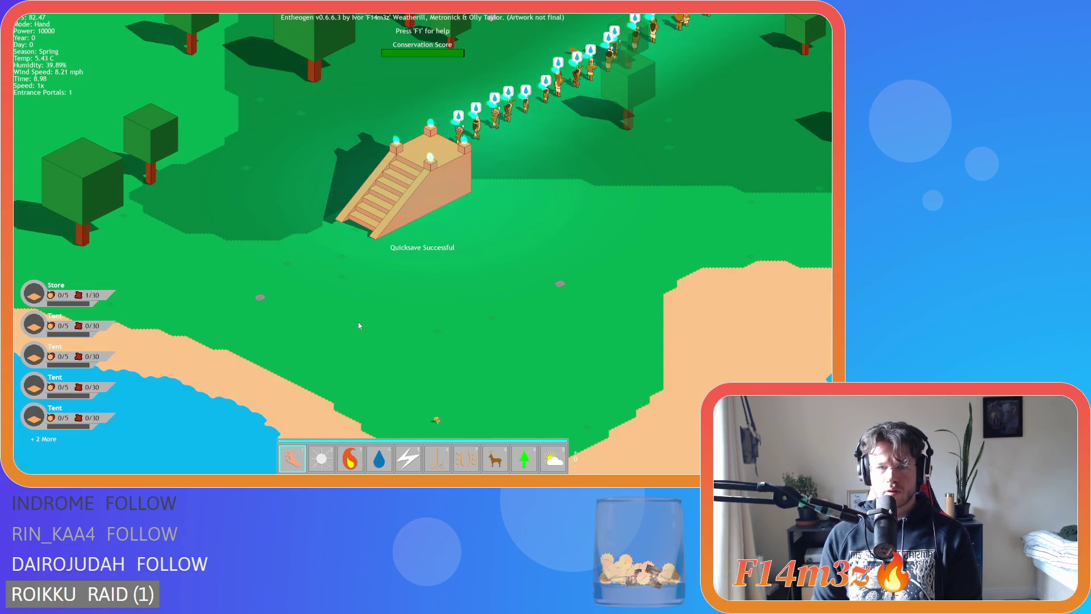
scroll(347, 310, "down", 10)
key("F9")
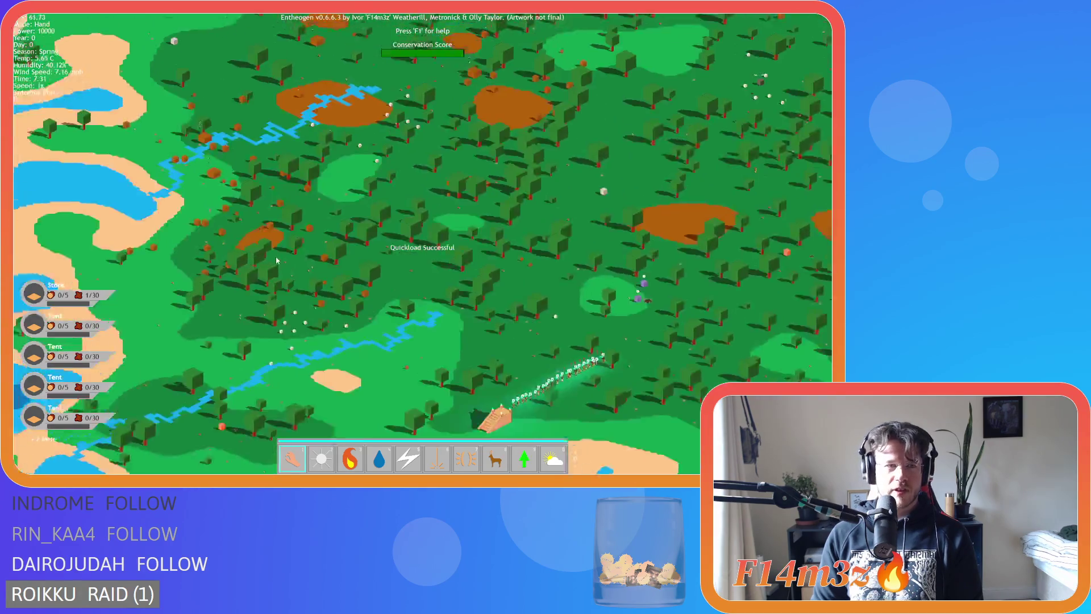
scroll(448, 226, "up", 10)
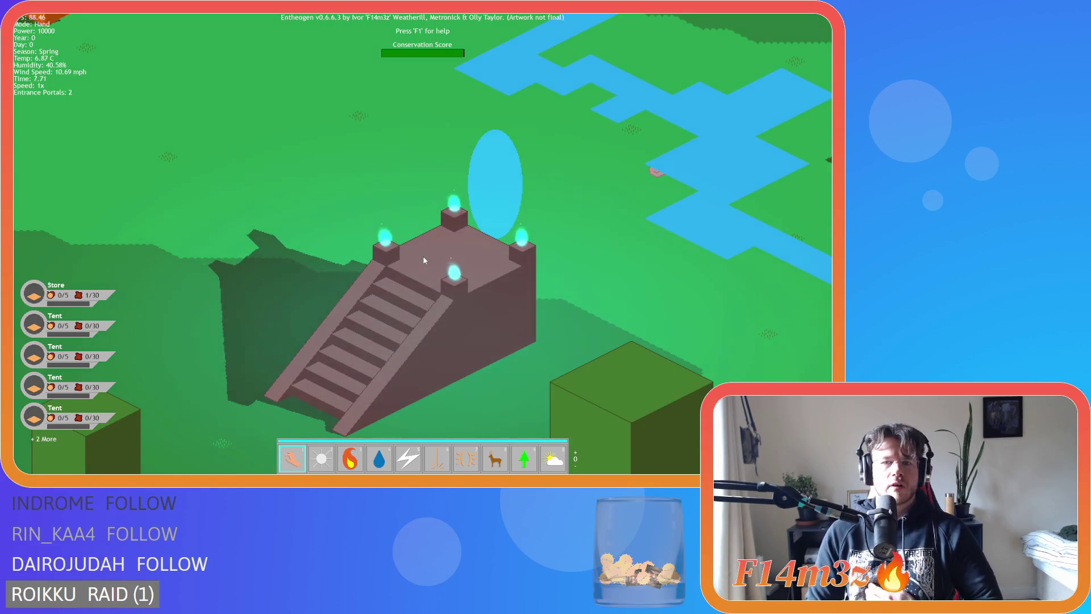
key("Escape")
key("Return")
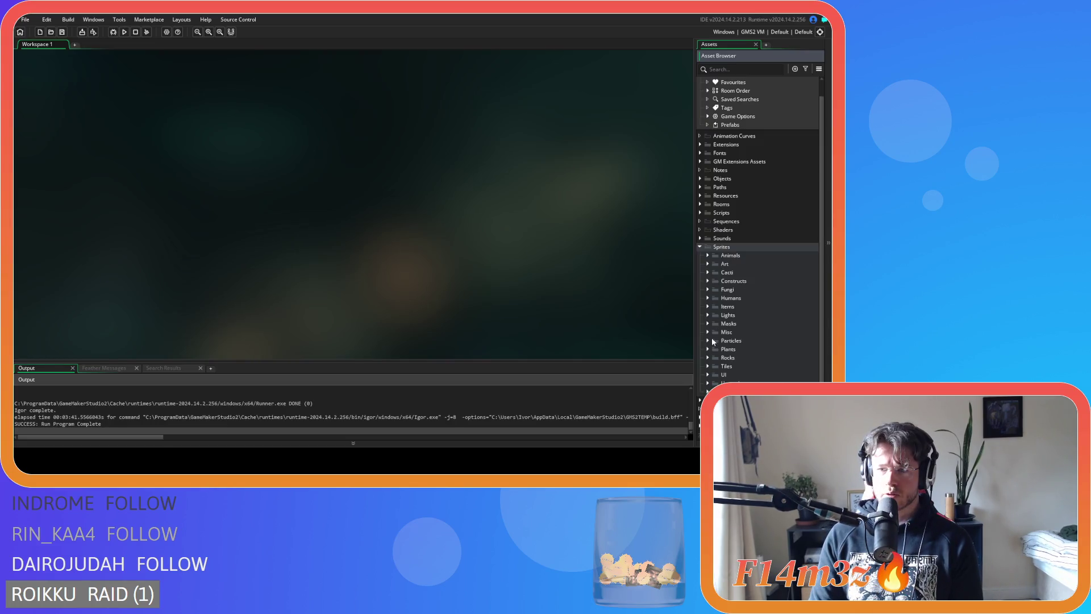
Step: Collapse Sprites, expand Scripts and open its Loading subfolder to show sc_loadBuild, sc_loadCamp and others
left_click(708, 315)
left_click(708, 316)
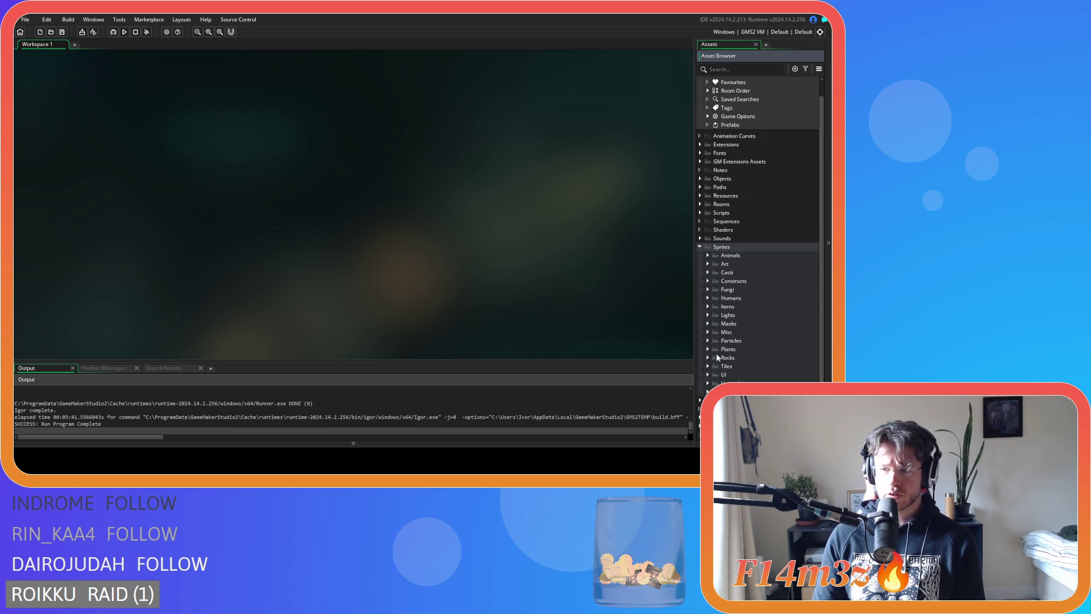
left_click(700, 247)
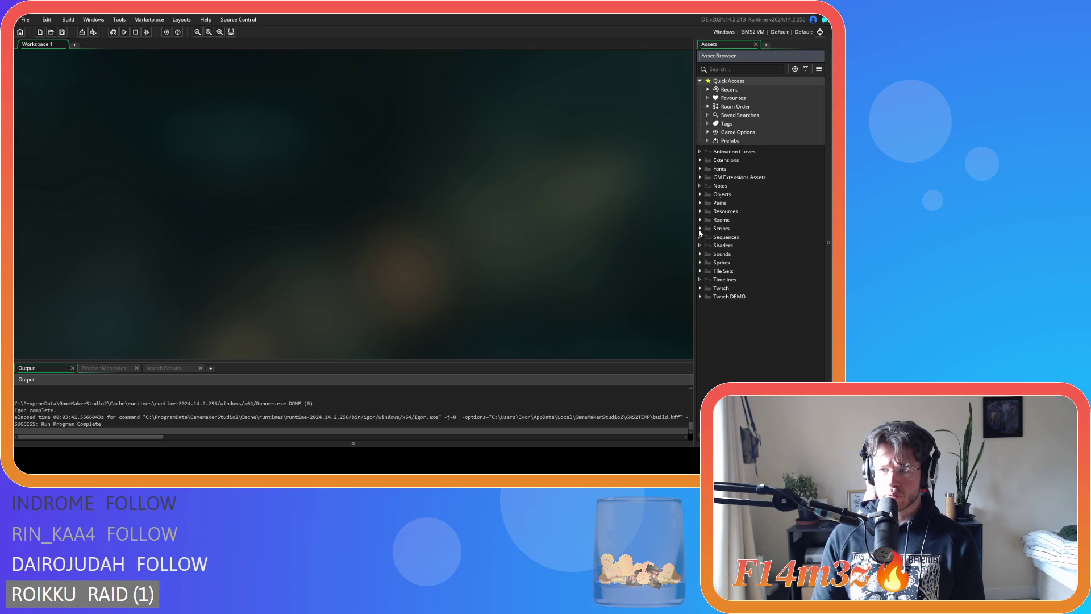
left_click(699, 213)
scroll(763, 329, "down", 3)
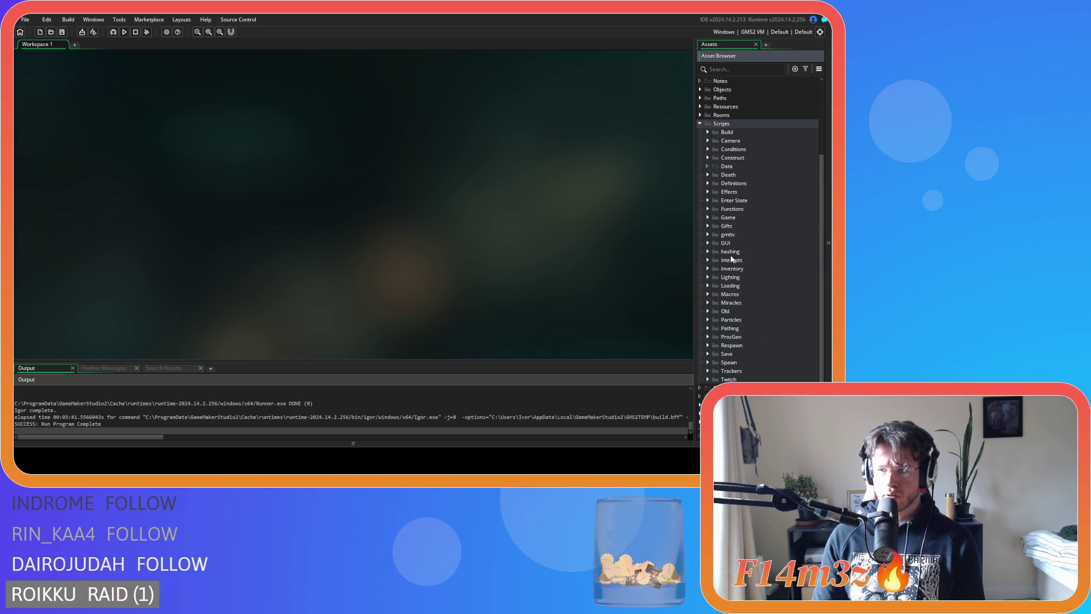
left_click(707, 286)
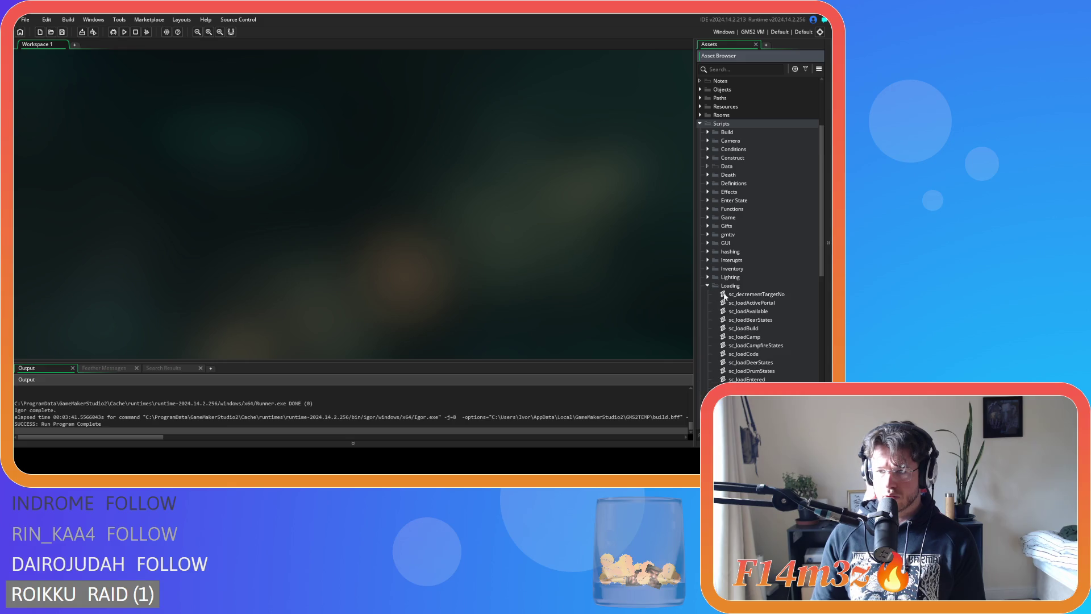
Step: Open sc_loadActivePortal and remove the sprite_index assignment from line 7
double_click(752, 303)
left_click(219, 122)
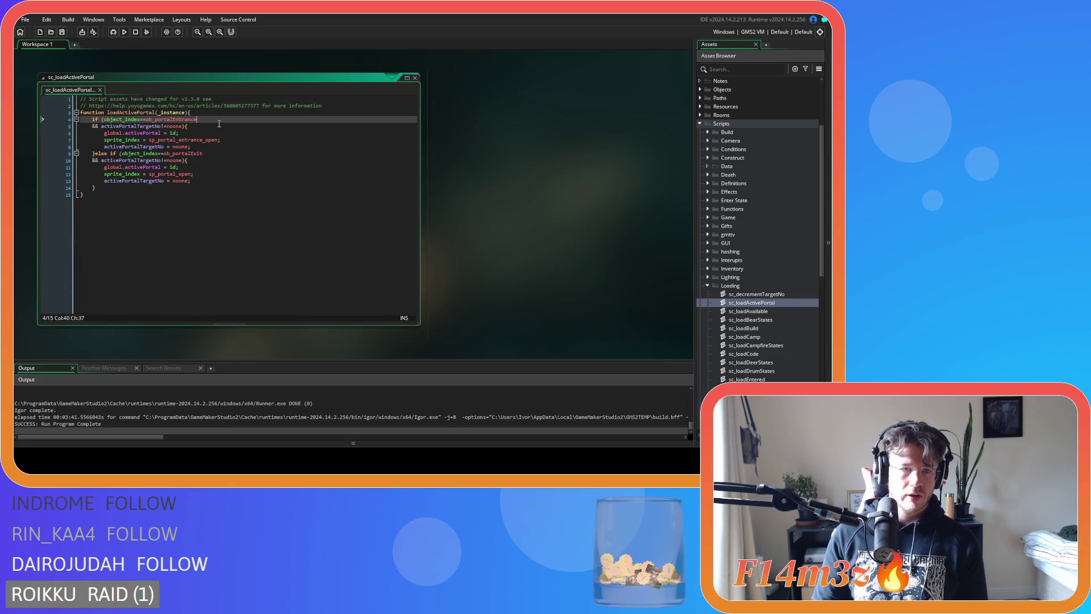
left_click(211, 126)
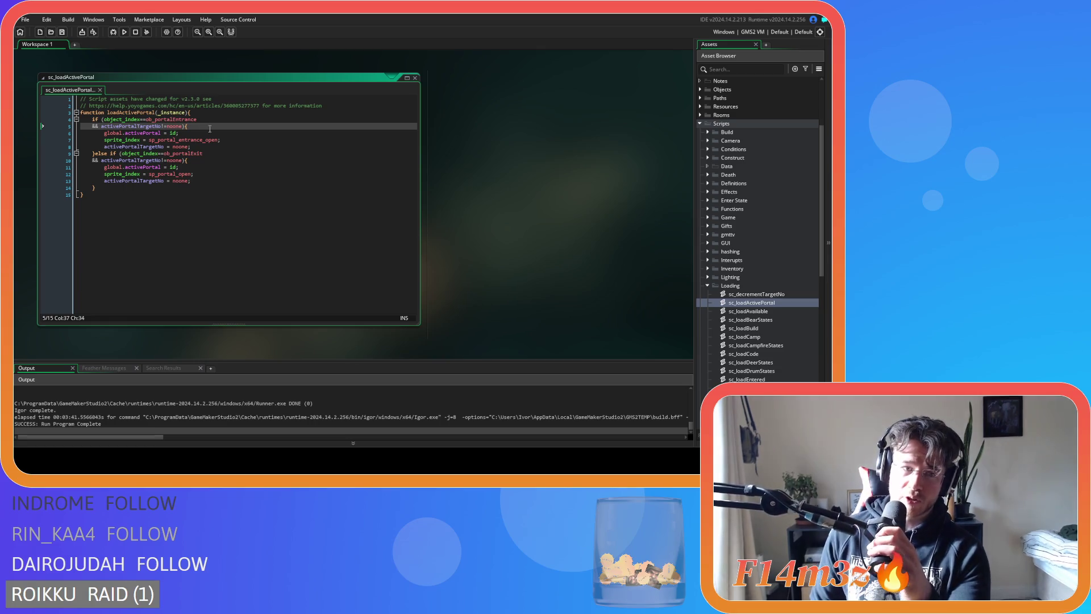
left_click(230, 140)
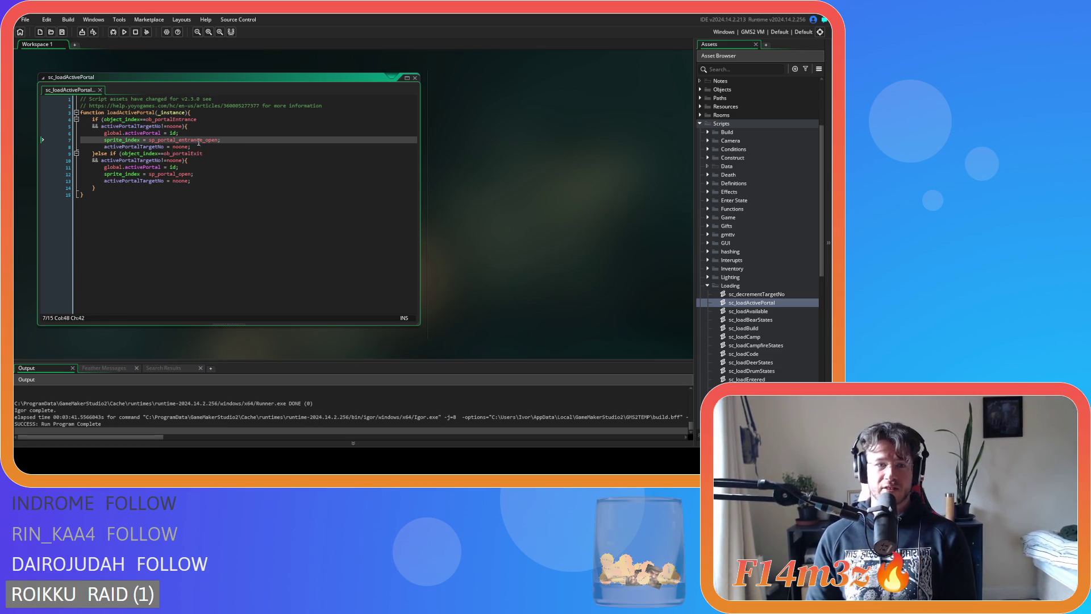
mouse_move(198, 140)
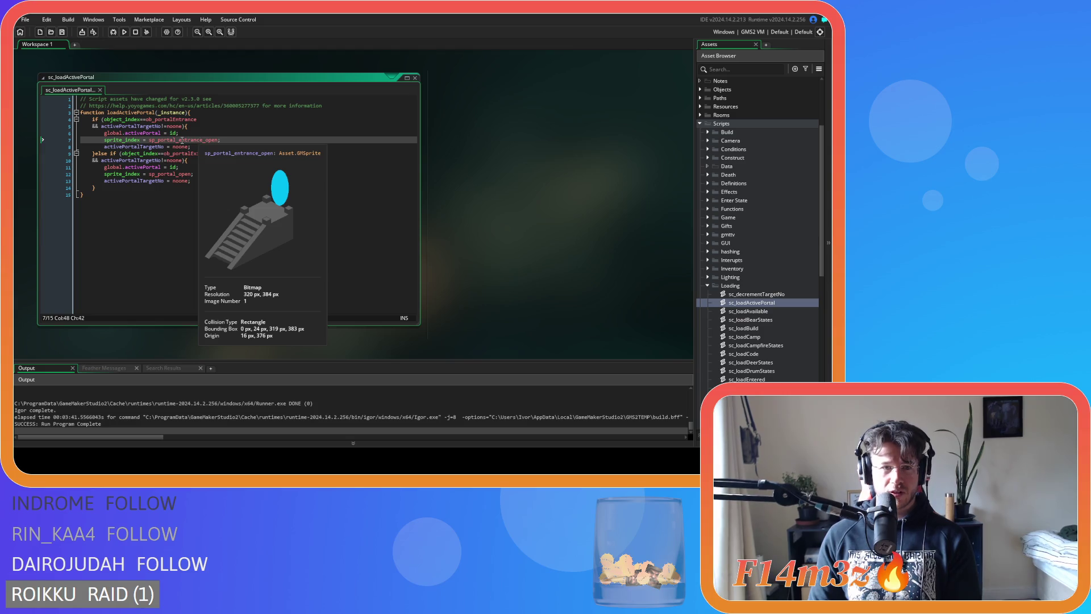
left_click(192, 132)
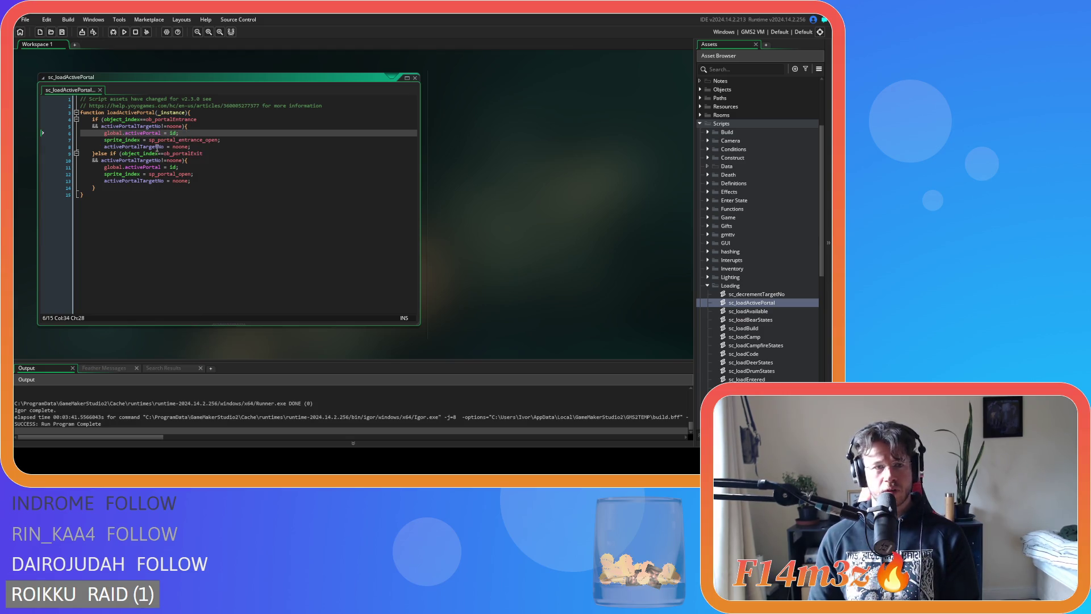
left_click(196, 140)
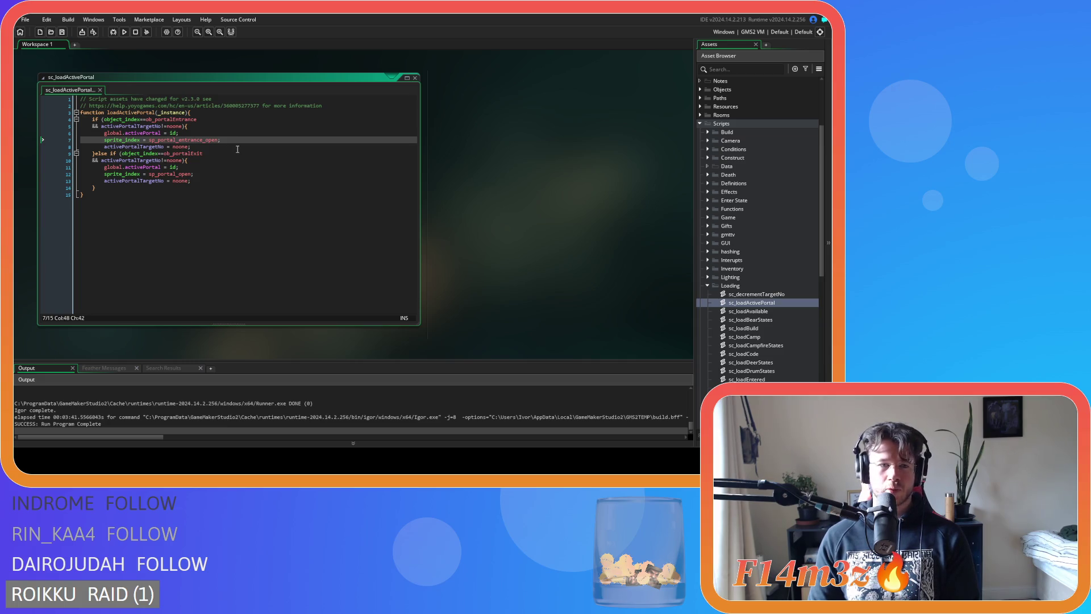
mouse_move(235, 139)
left_mouse_down()
mouse_move(110, 149)
mouse_move(104, 140)
left_mouse_up()
key("BackSpace")
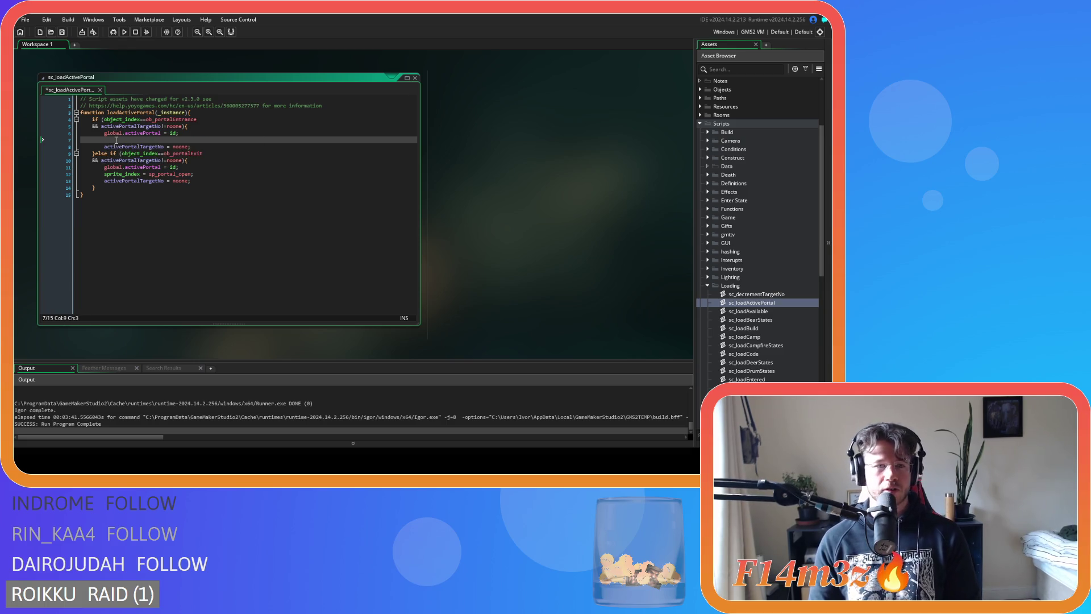
key("BackSpace")
key("BackSpace")
key("BackSpace")
Step: Paste the sprite_index line back below the activePortalTargetNo reset
left_click(208, 121)
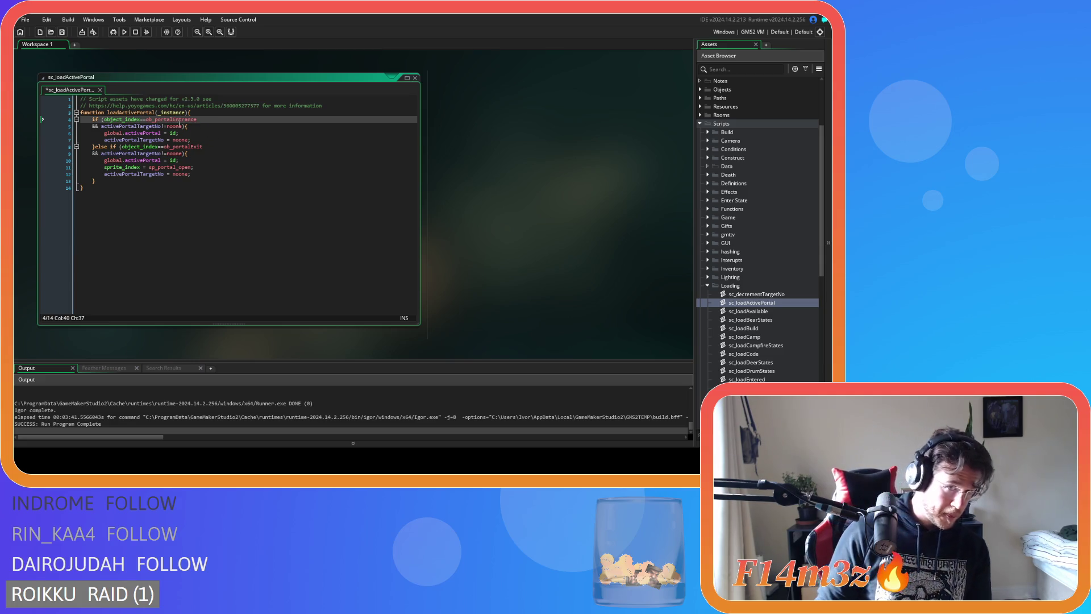
left_click(213, 142)
key("Return")
type("sprite_index = sp_portal_entrance_open;")
Step: Move the activePortalTargetNo!=noone check into a nested if block with an else branch
left_click(197, 119)
left_click_drag(182, 126, 104, 129)
key("BackSpace")
key("BackSpace")
key("BackSpace")
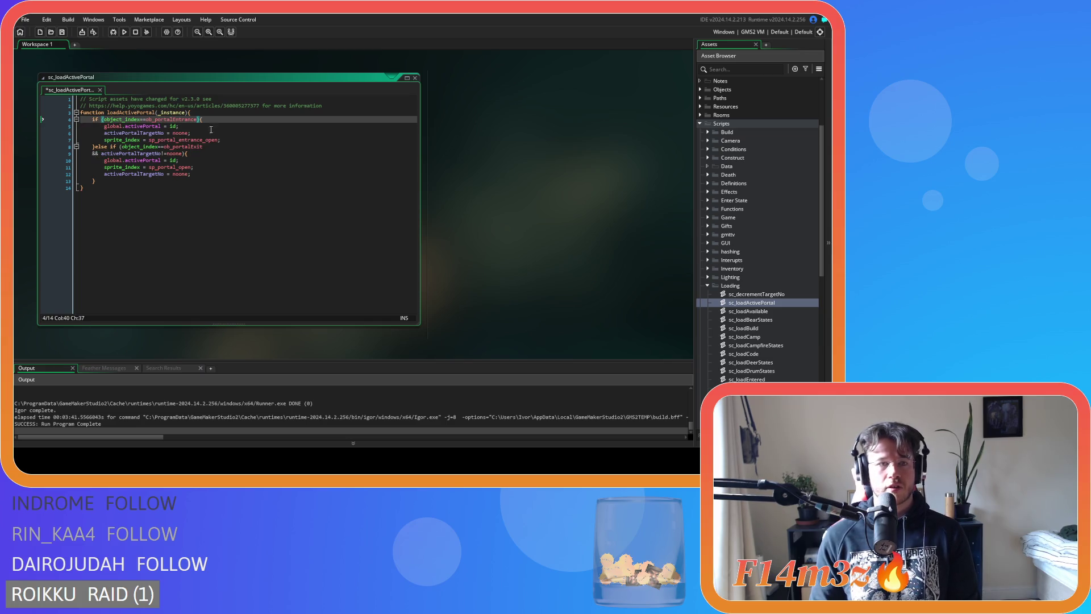
key("Return")
type("if")
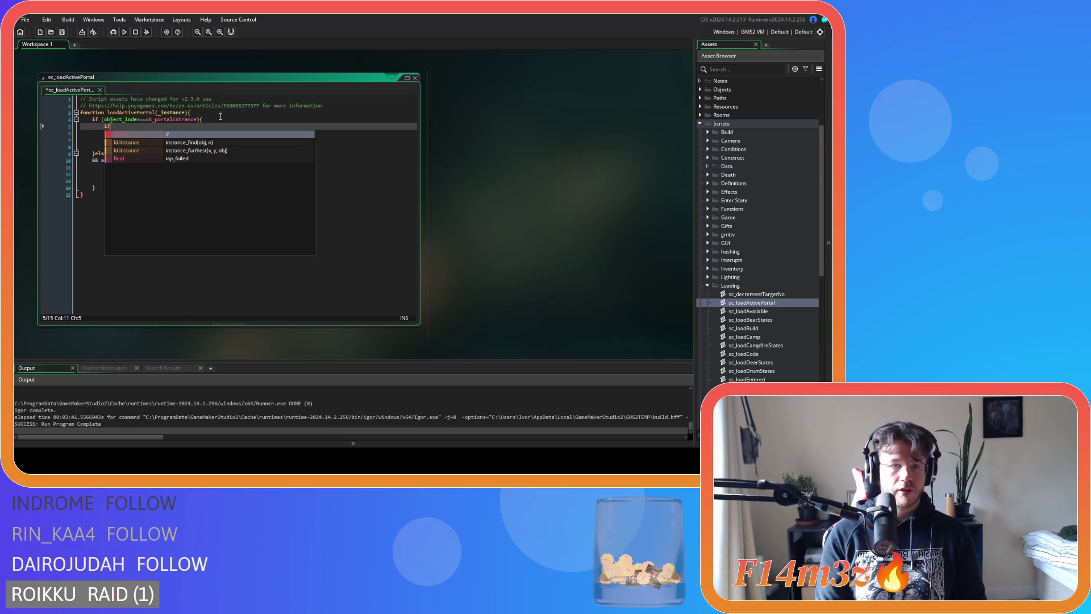
type(" (activePortalTargetNo!=noone)")
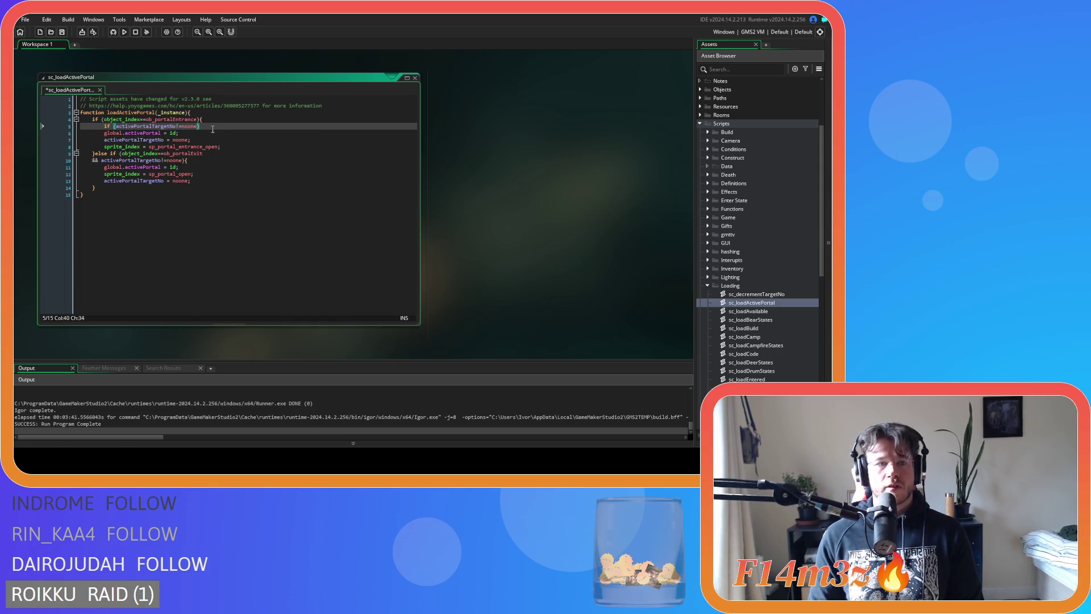
left_click_drag(220, 147, 104, 133)
key("Tab")
left_click(216, 125)
type("{")
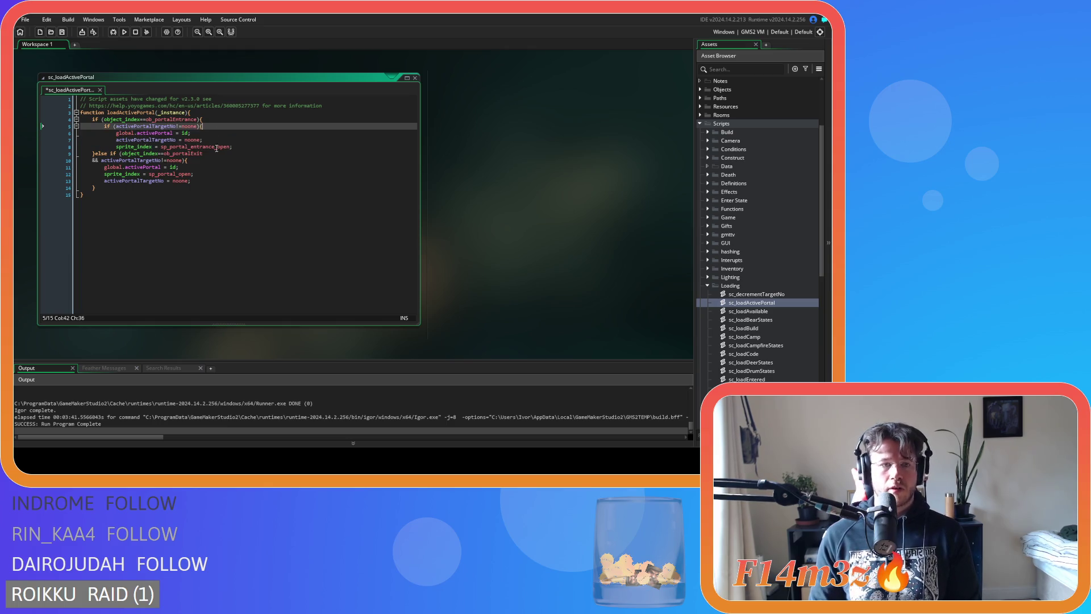
left_click(217, 140)
key("Return")
type("else{")
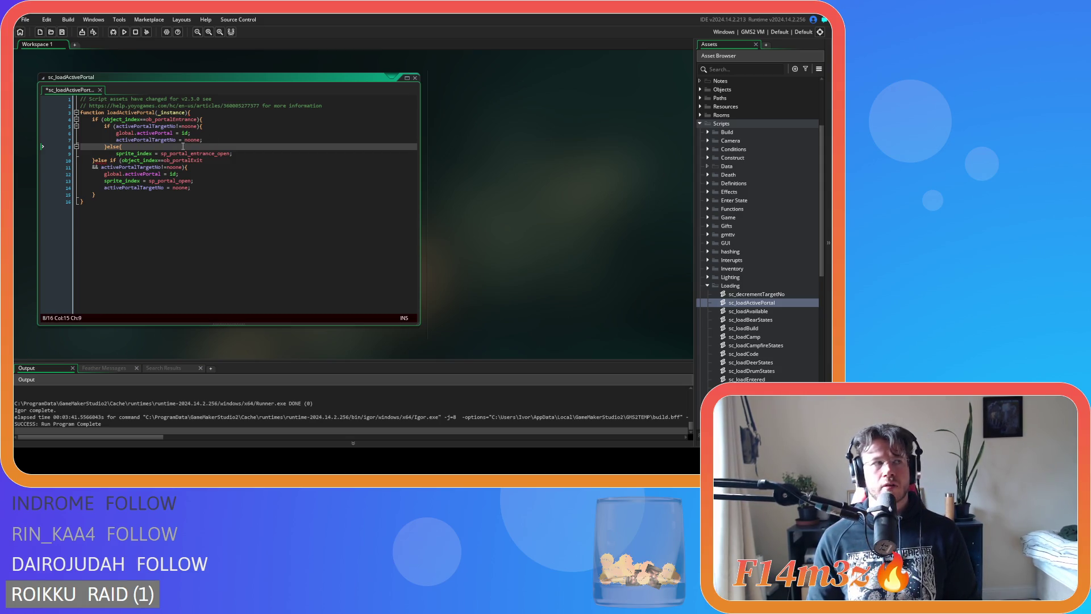
Step: Change sp_portal_entrance_open to sp_portal_entrance in the else branch, save, and run the game
mouse_move(180, 153)
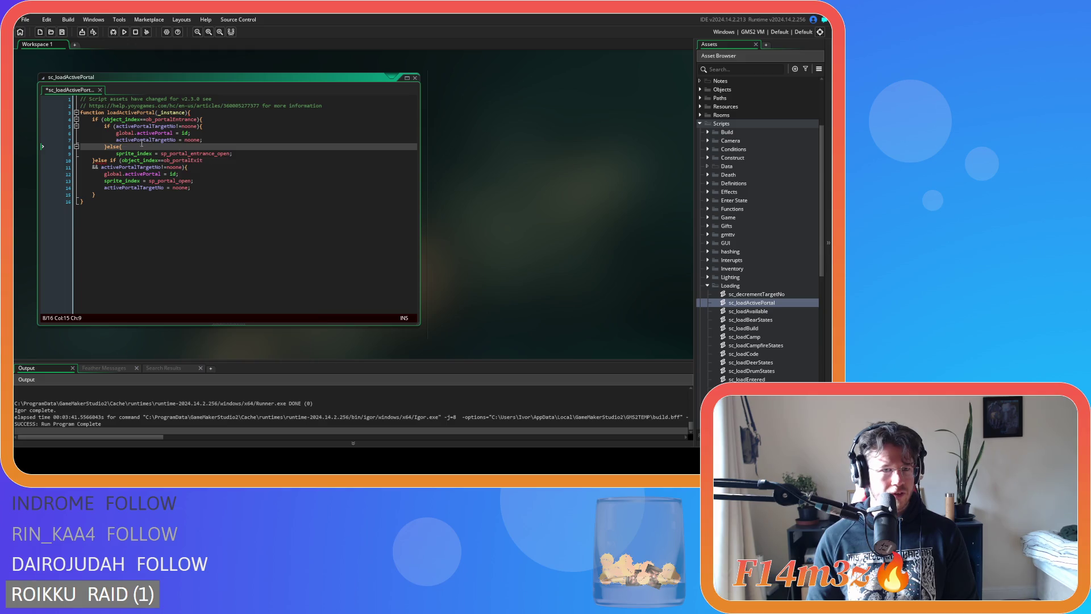
left_click(233, 154)
key("Return")
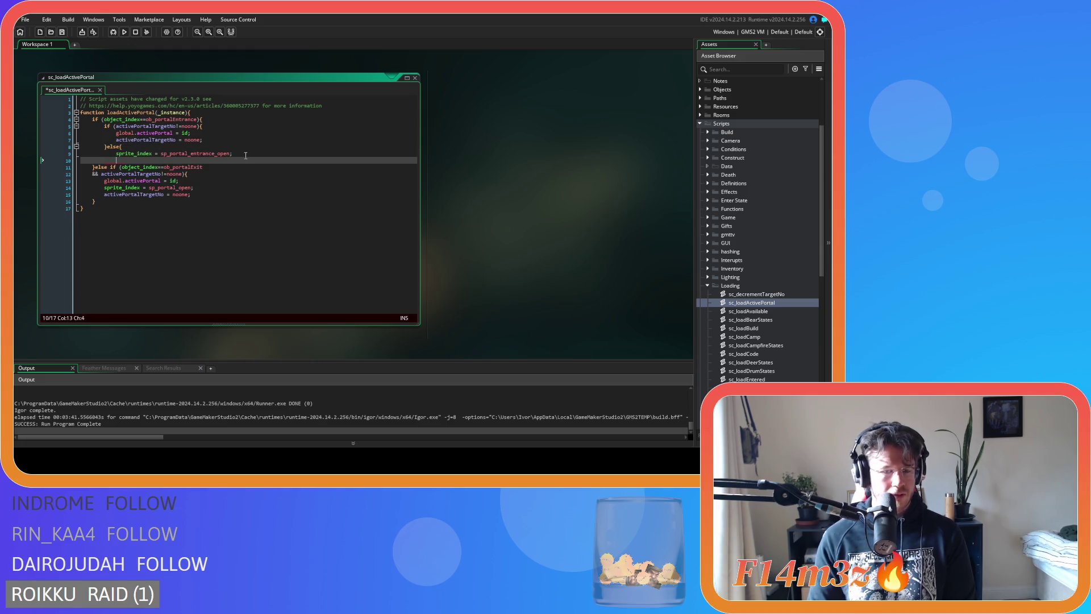
type("}")
key("ctrl+s")
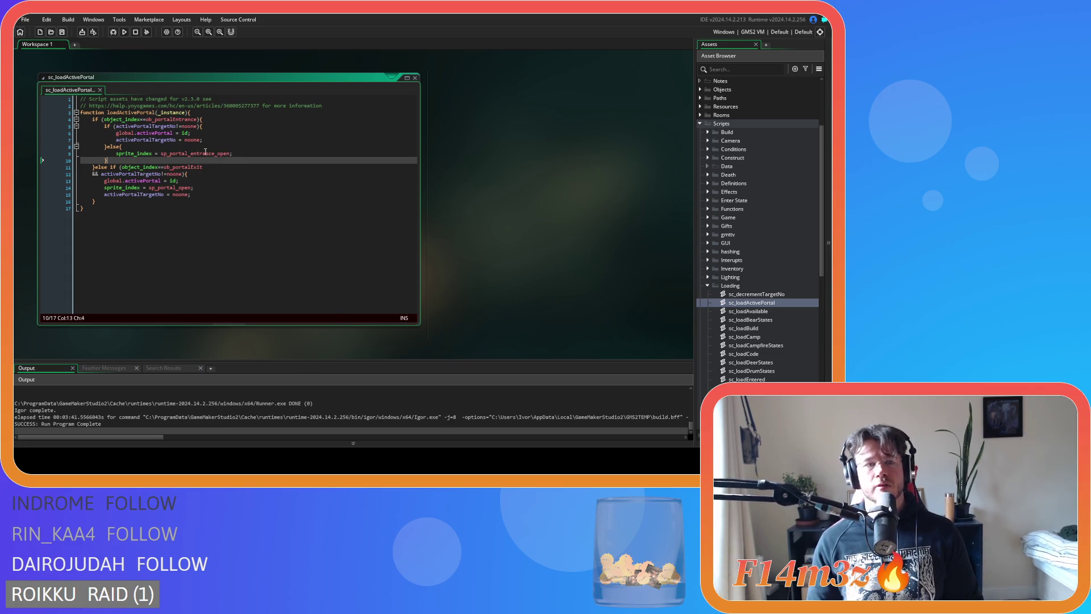
mouse_move(193, 154)
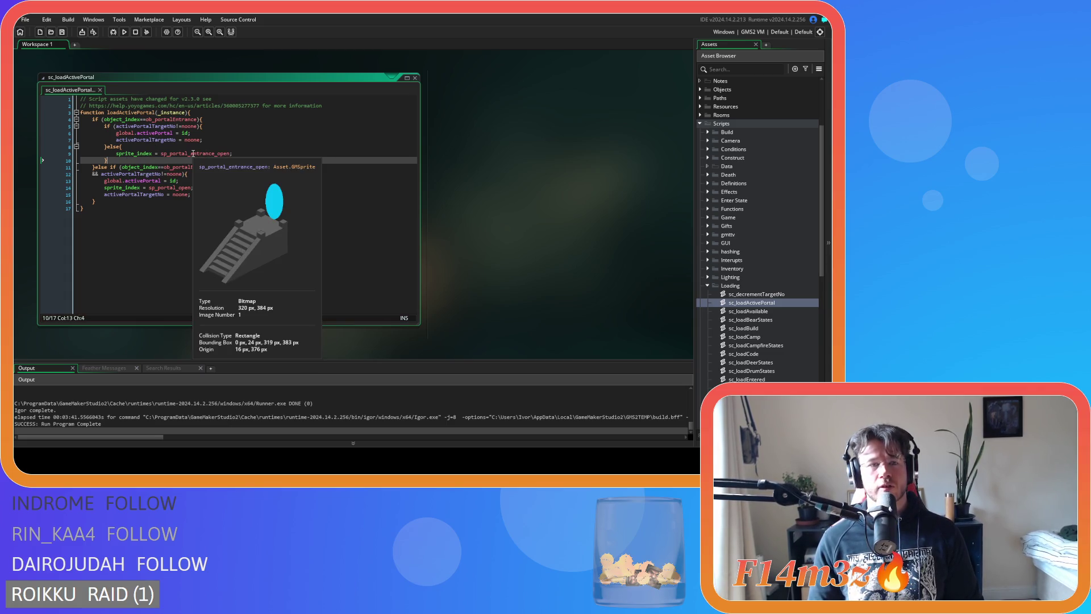
left_click(229, 153)
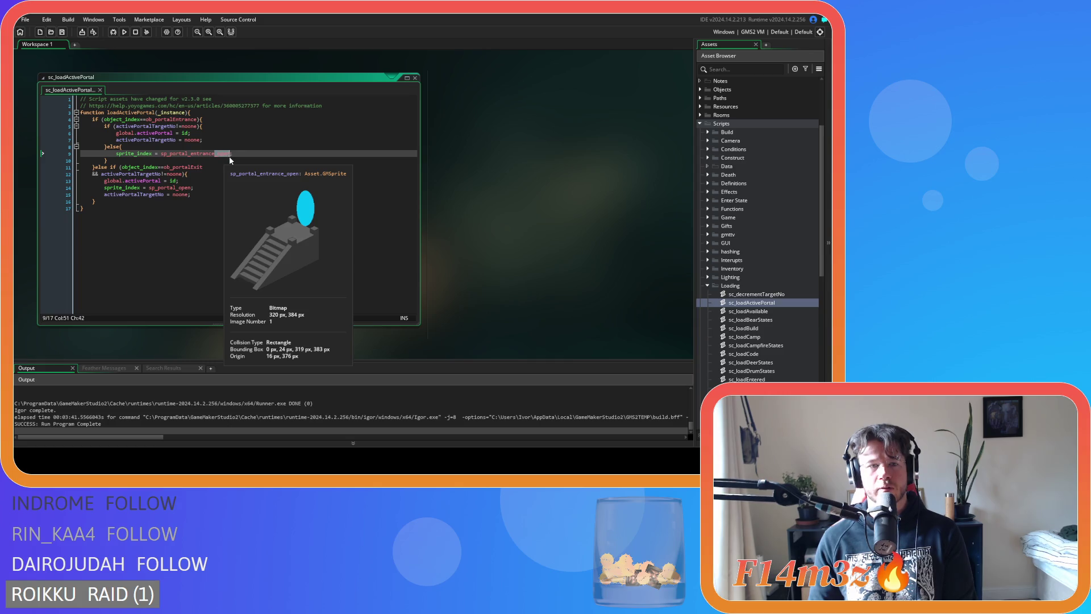
key("BackSpace")
key("BackSpace")
key("BackSpace")
left_click(262, 153)
key("ctrl+s")
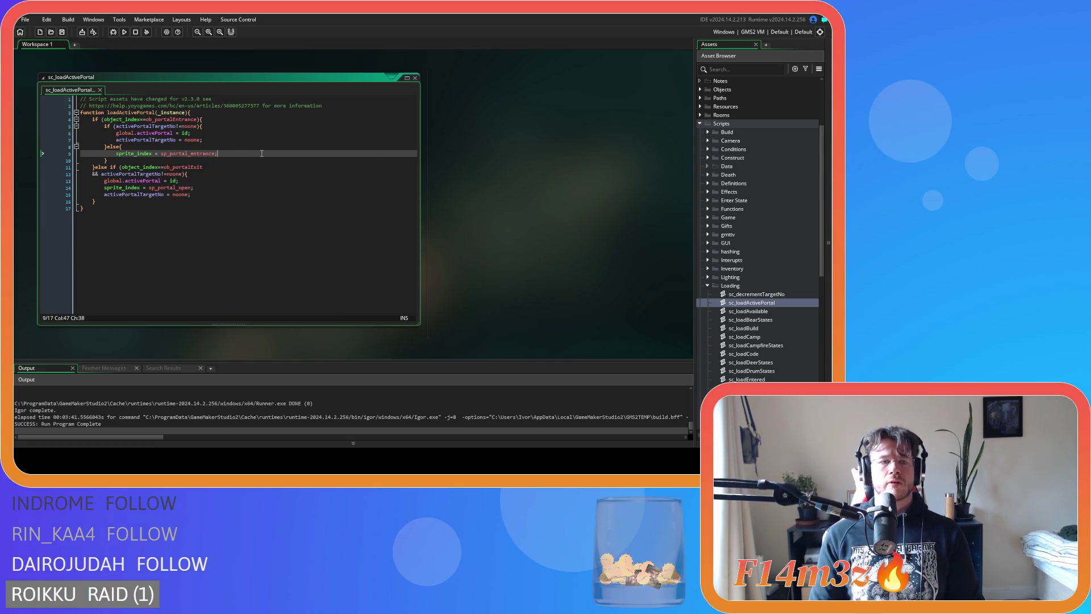
key("F5")
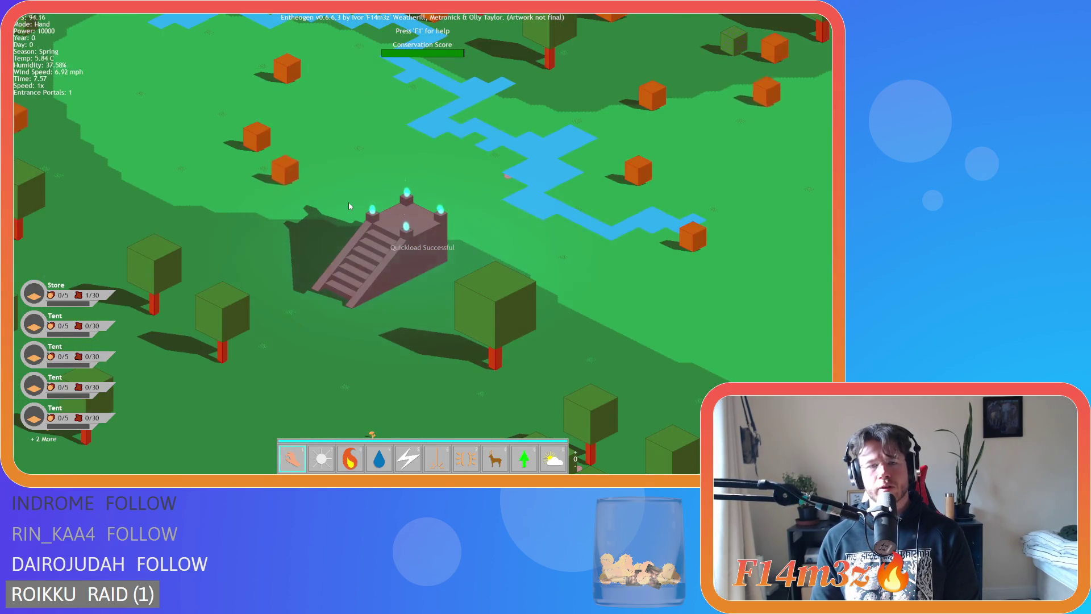
Step: Quit the running game with Escape and confirm with Y to reach the title menu
key("Escape")
key("y")
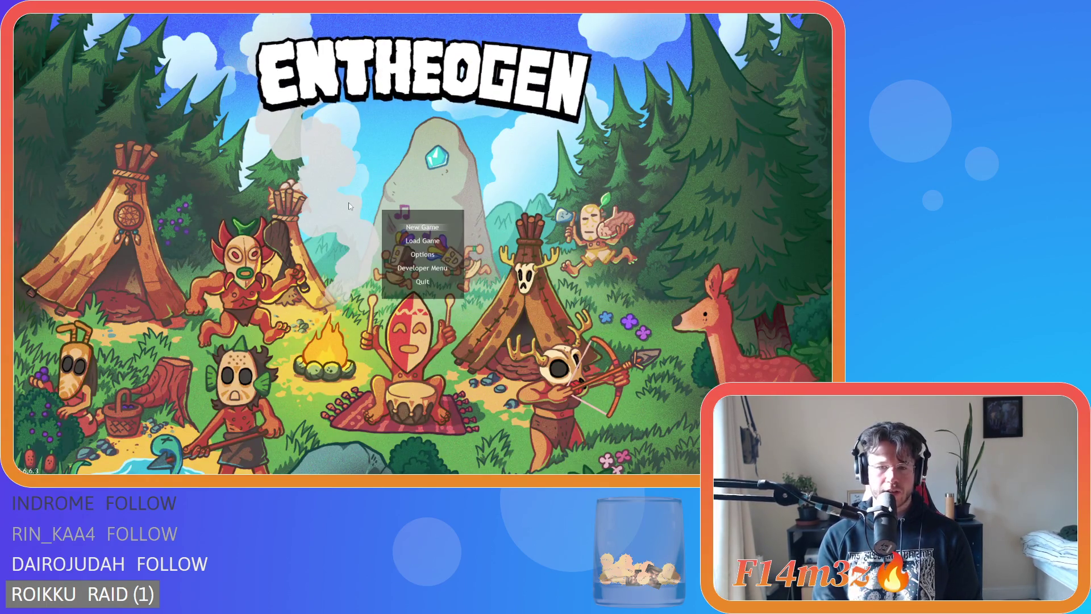
Step: Choose New Game and let the Temperate Forest village finish loading
key("Return")
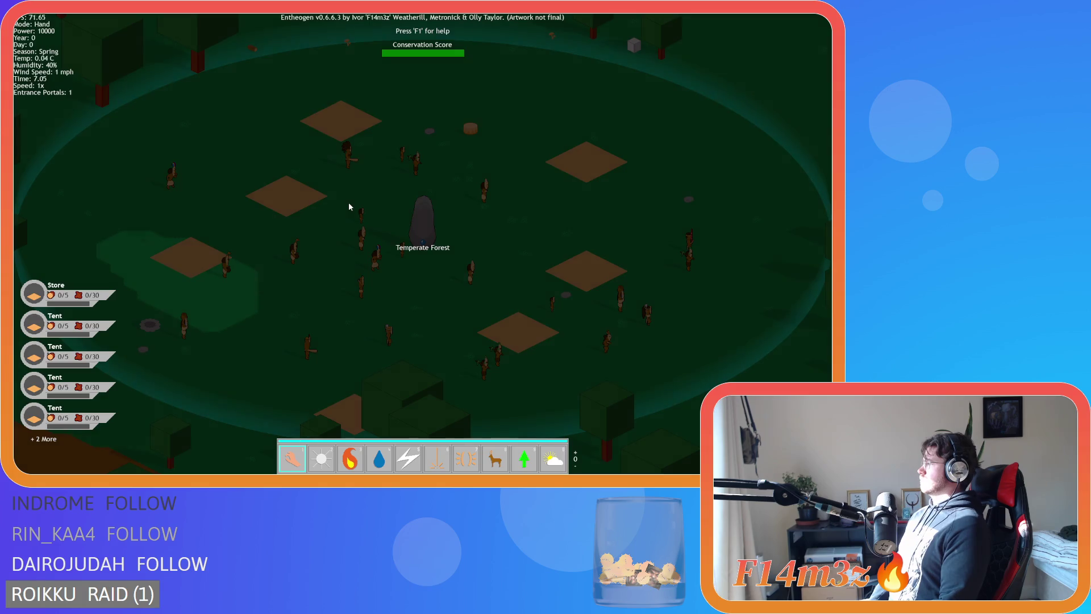
Step: Open the entrance portal's Tribe window, deselect all follower roles, and close it
scroll(349, 202, "down", 5)
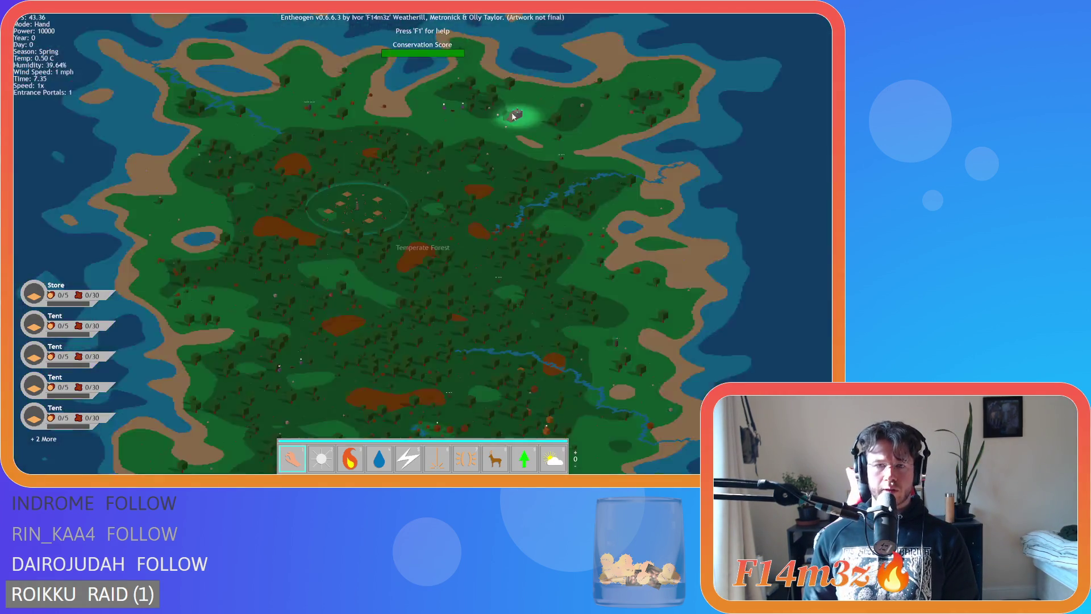
left_click(513, 116)
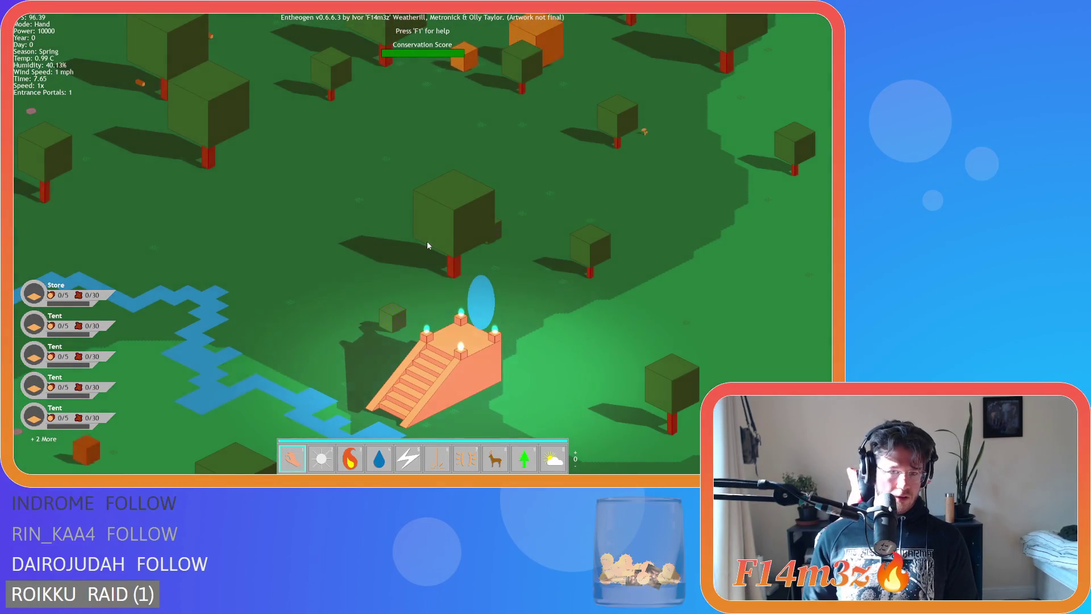
left_click(220, 103)
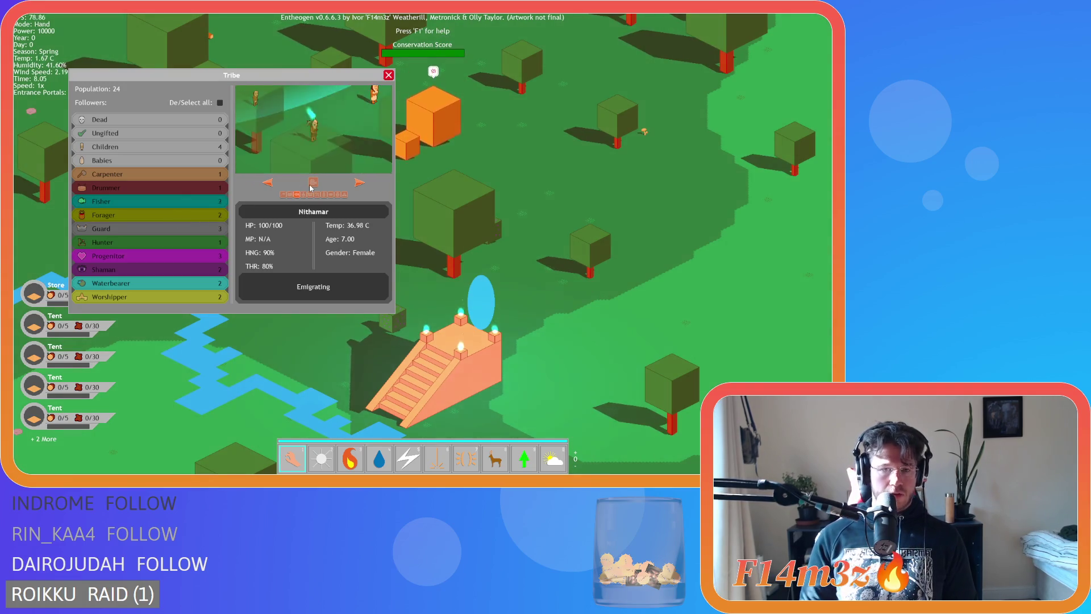
key("Escape")
Step: Bring the entrance portal into view and send the tribe through it with R
scroll(480, 176, "down", 5)
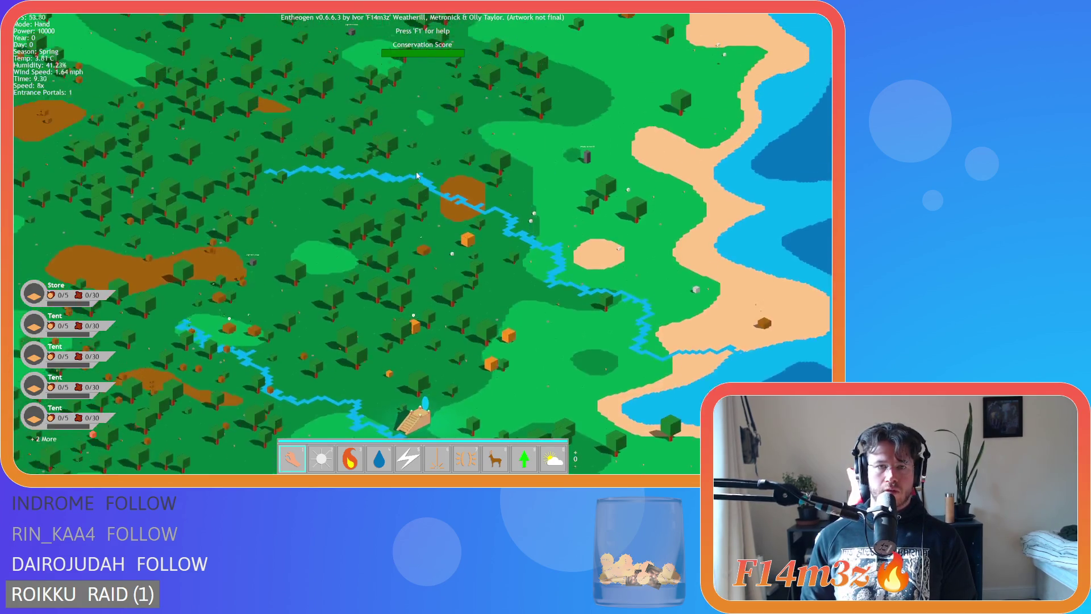
scroll(417, 182, "up", 5)
key("s")
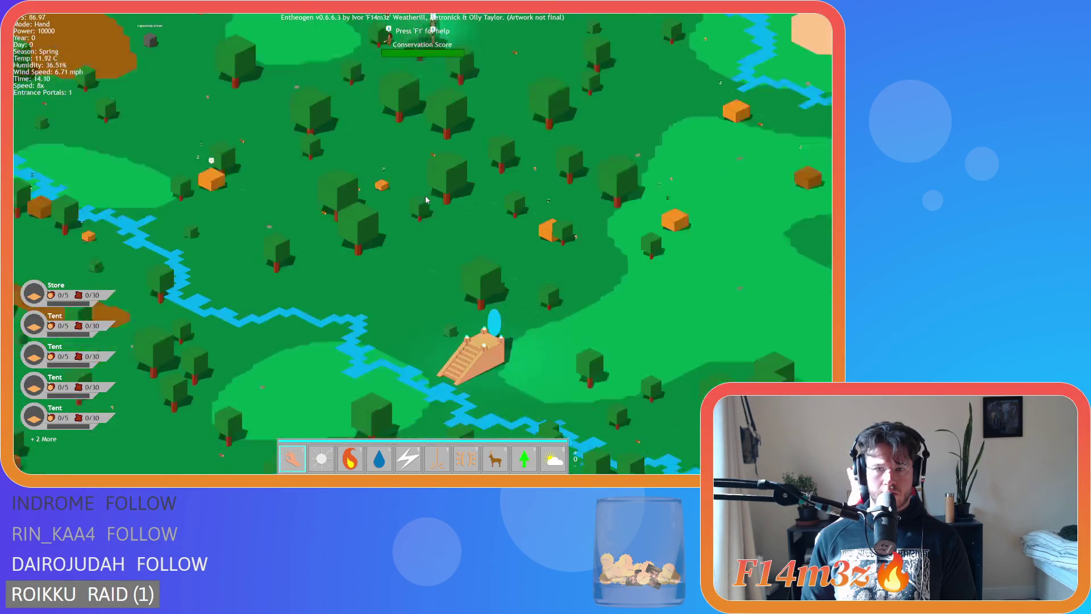
scroll(426, 199, "up", 3)
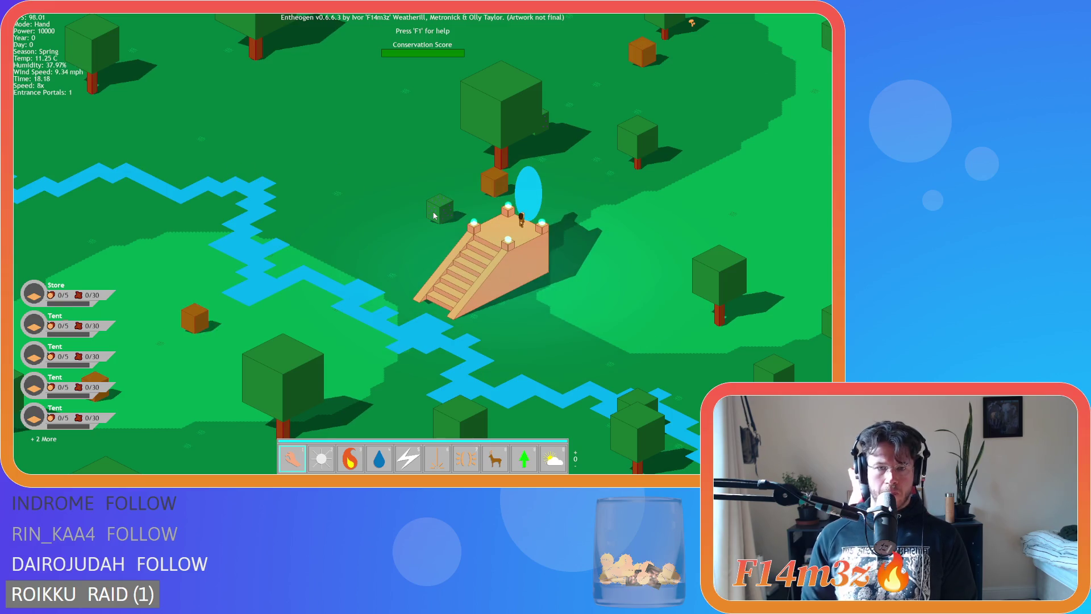
key("r")
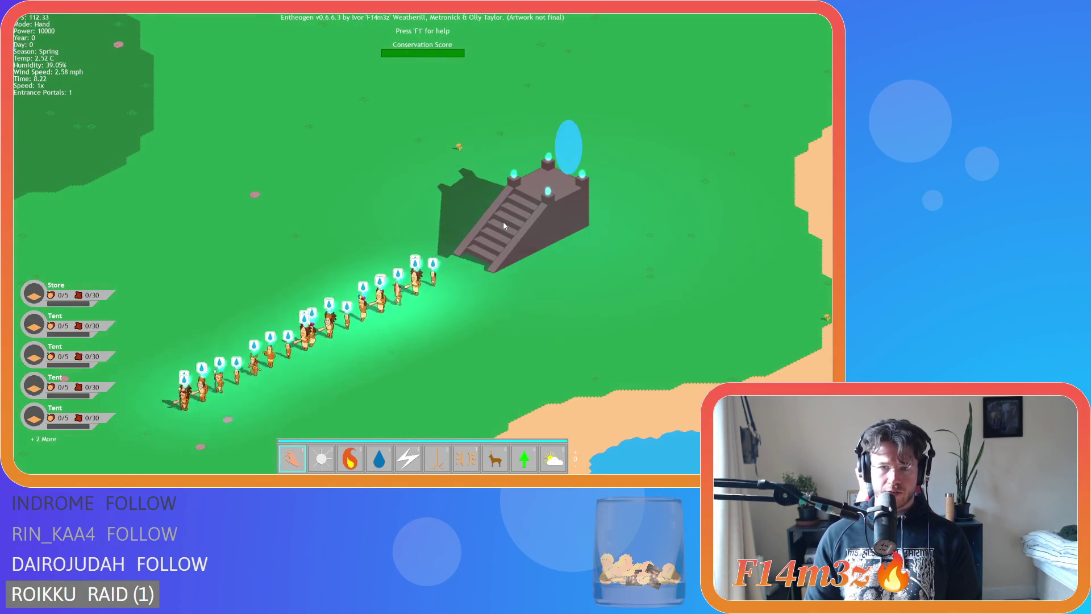
Step: Speed the game to 8x, then quicksave with F5 and quickload with F9
key("plus")
key("plus")
key("plus")
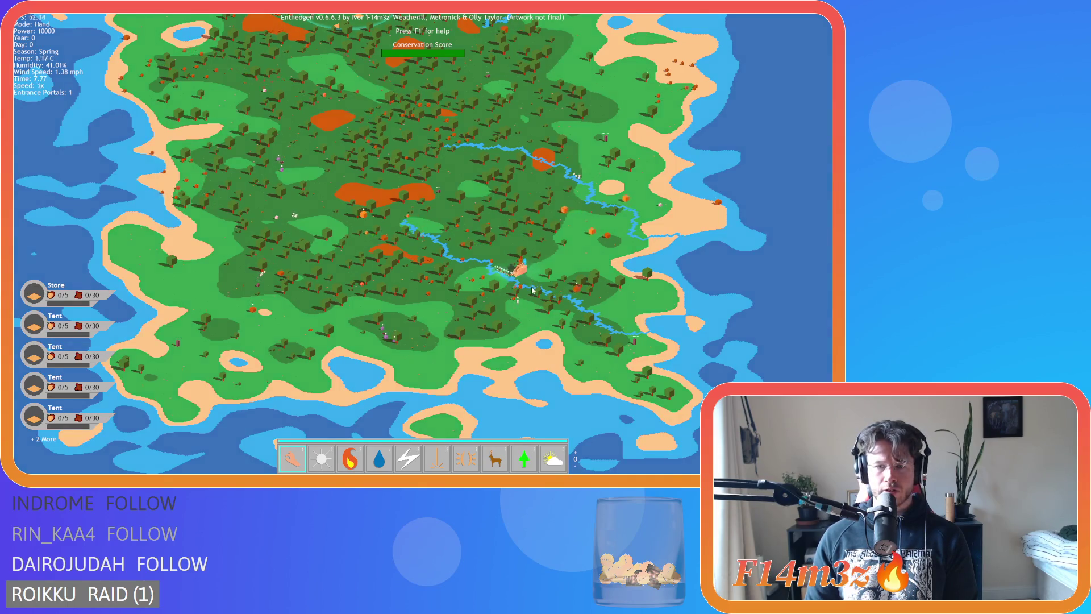
scroll(532, 289, "up", 5)
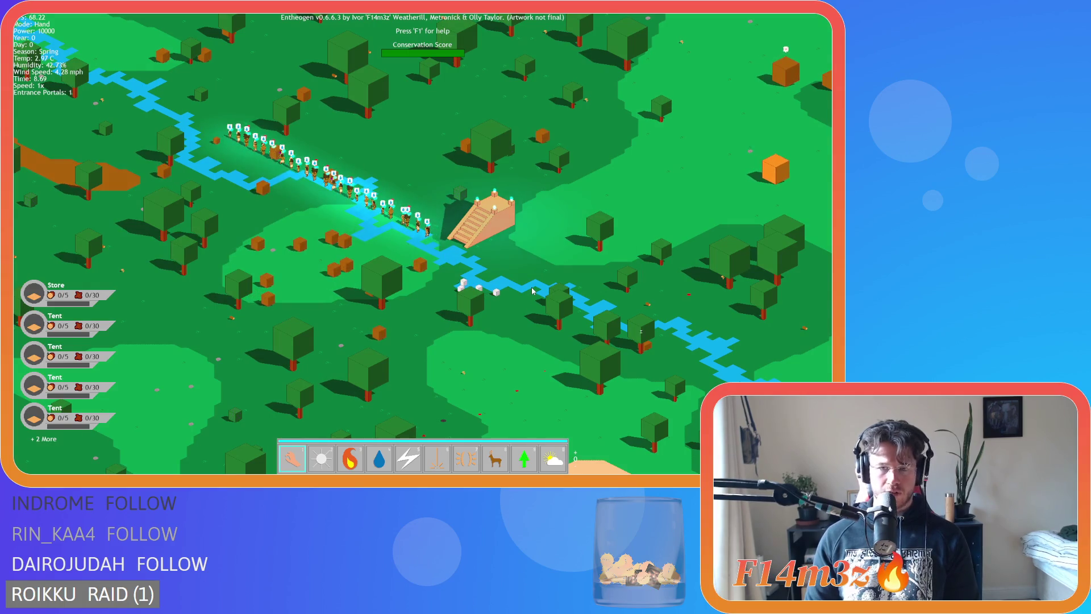
key("F5")
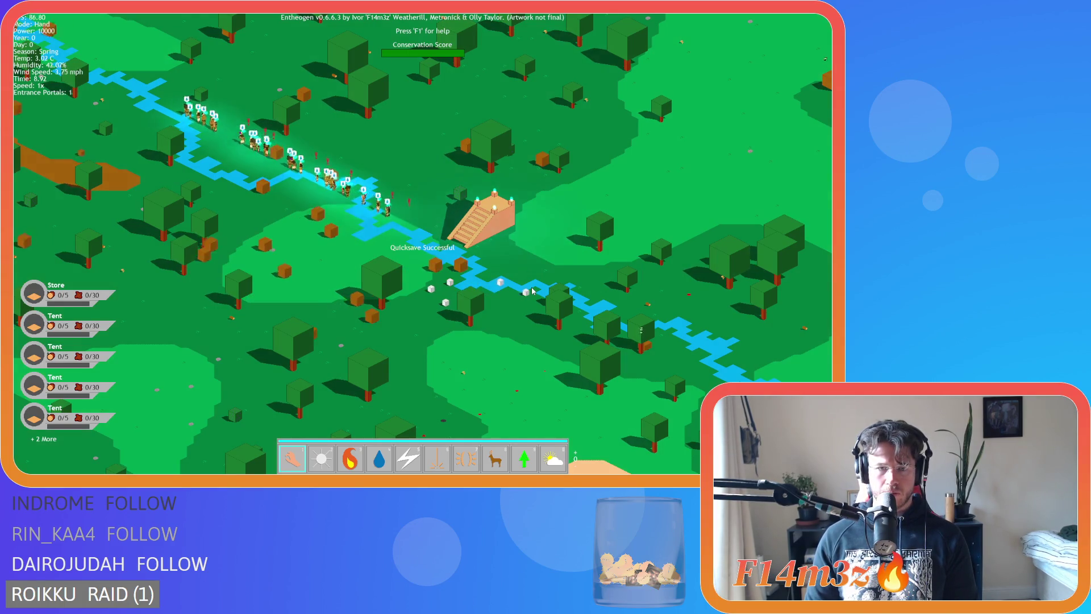
key("F9")
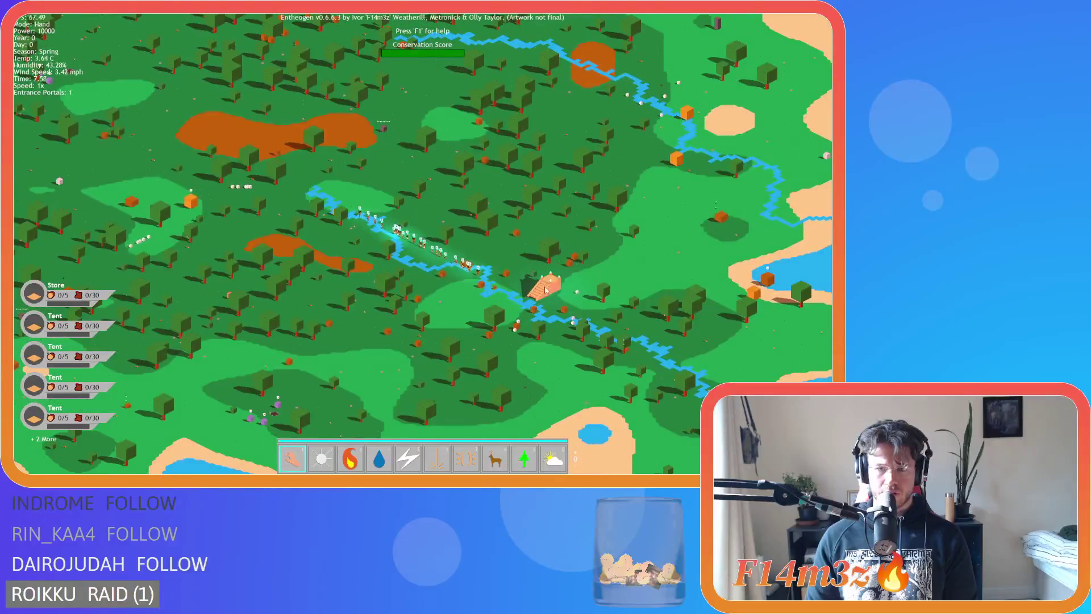
Step: Decline advancing to the next level, resume 8x, and click the portal to request returning
left_click(550, 292)
key("n")
key("plus")
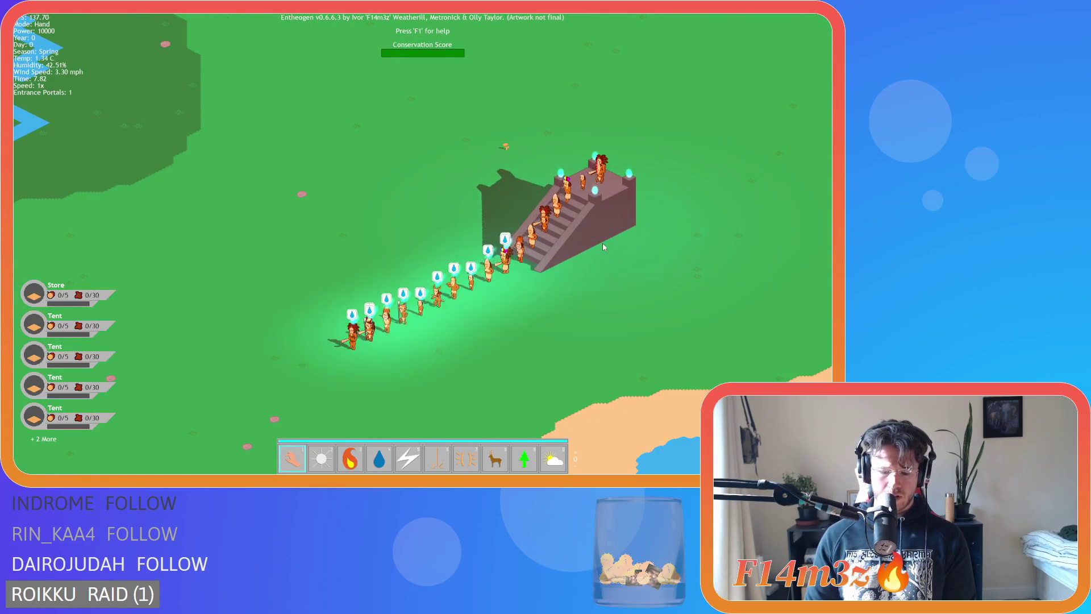
left_click(571, 228)
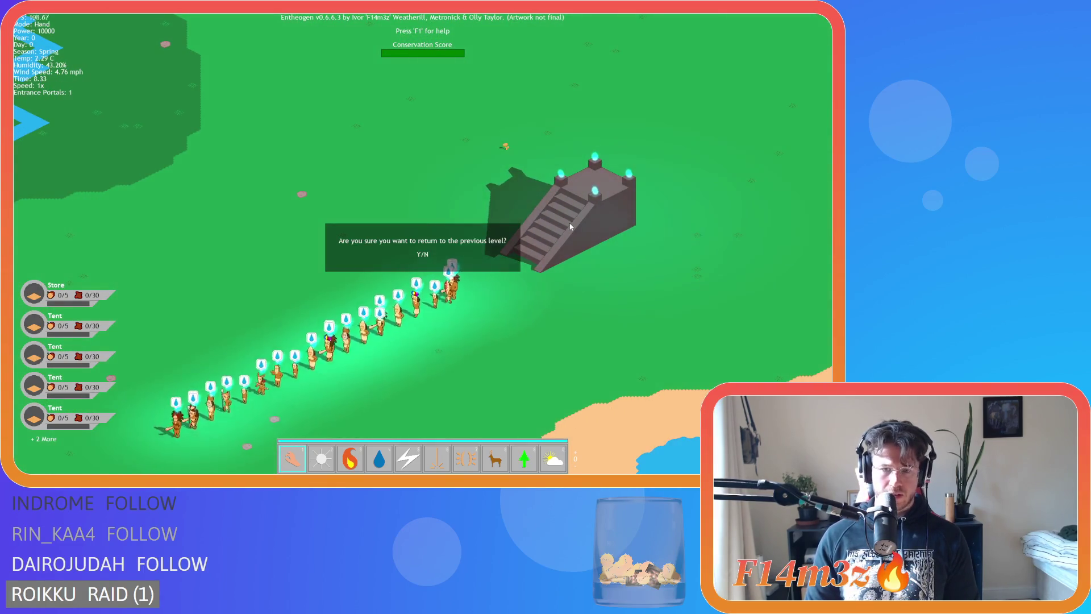
Step: Answer the return prompt, run at 8x, and focus the view on the entrance portal temple
key("n")
key("plus")
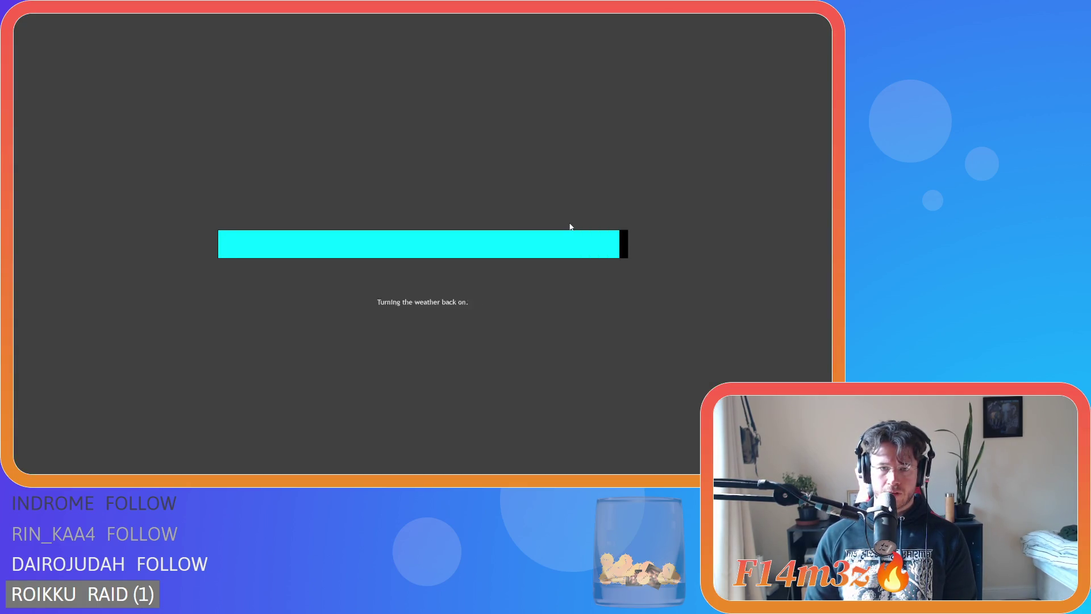
scroll(533, 206, "up", 3)
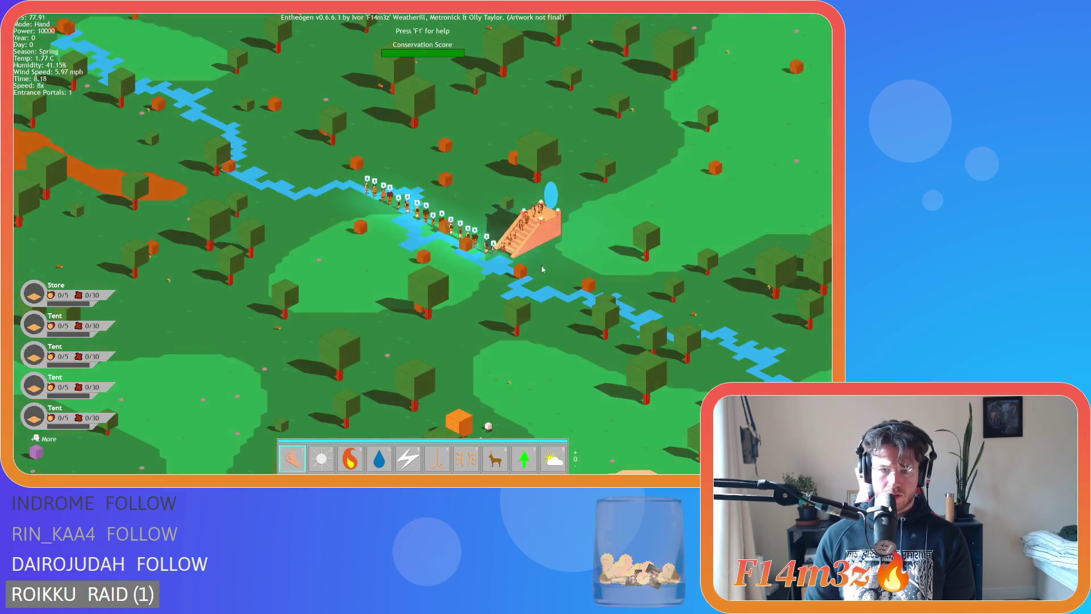
key("f")
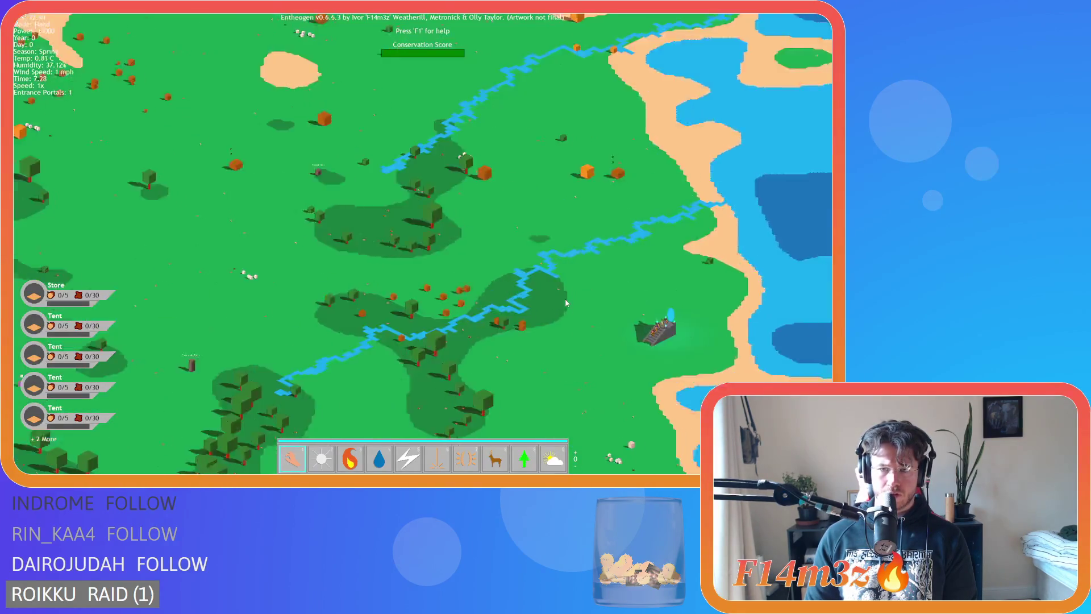
key("f")
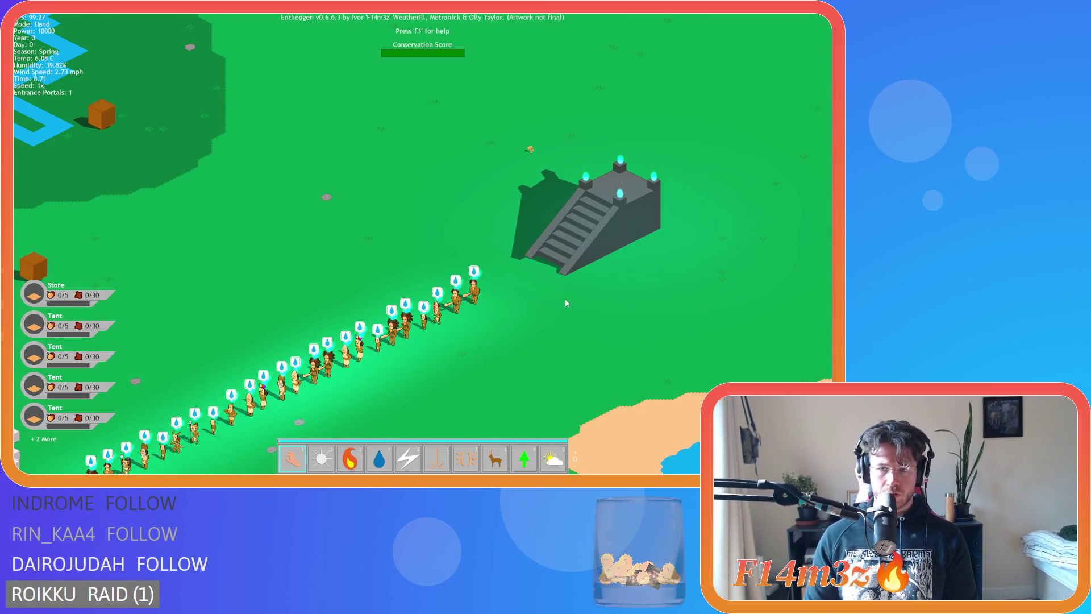
Step: Quicksave, quickload, then click the temple and confirm returning to the previous level
key("F5")
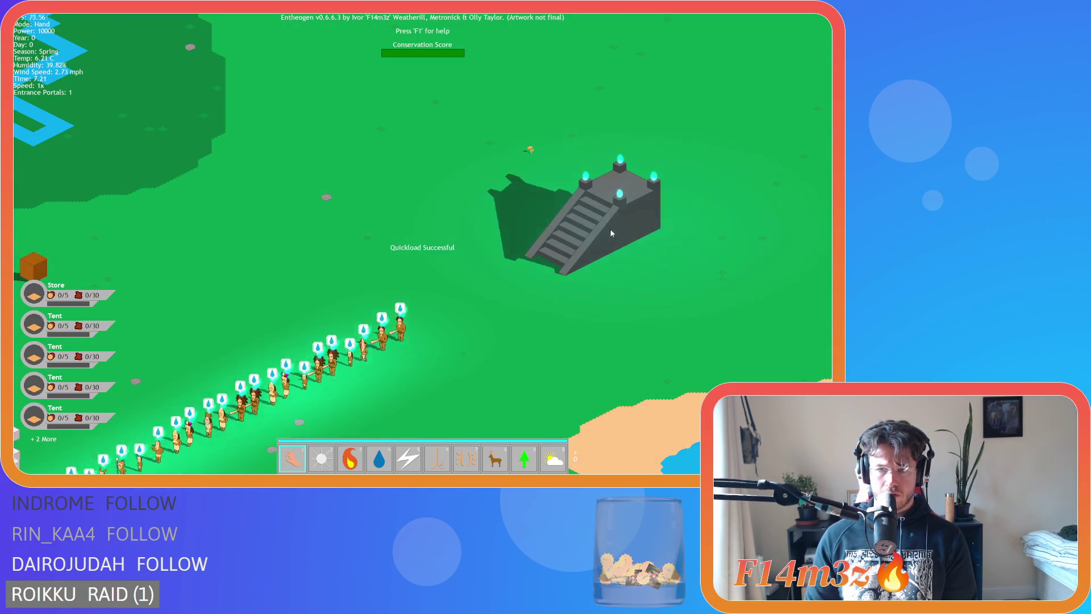
key("F9")
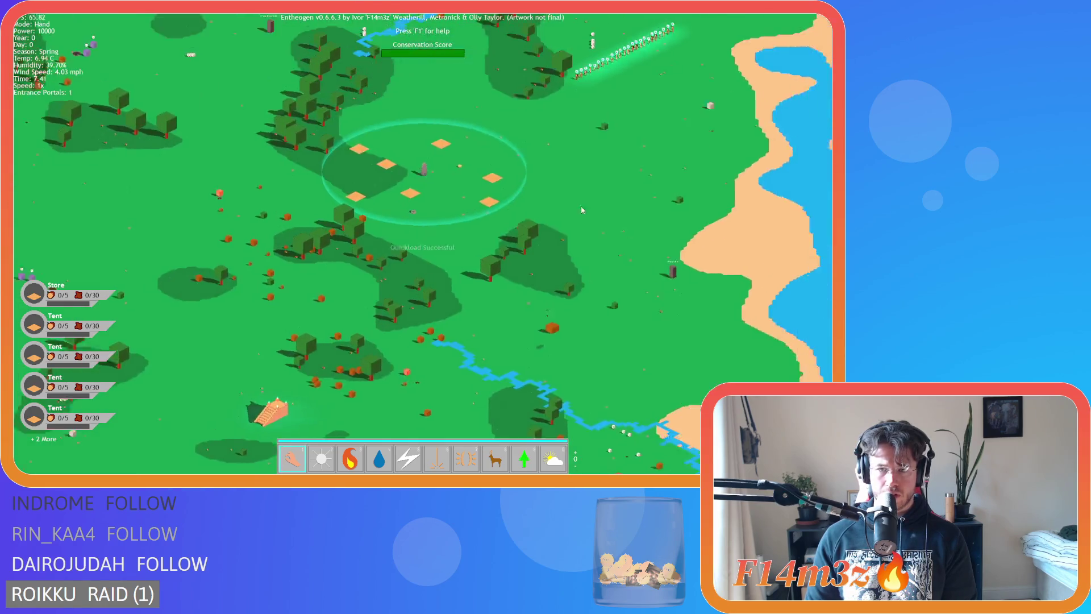
left_click(526, 233)
key("n")
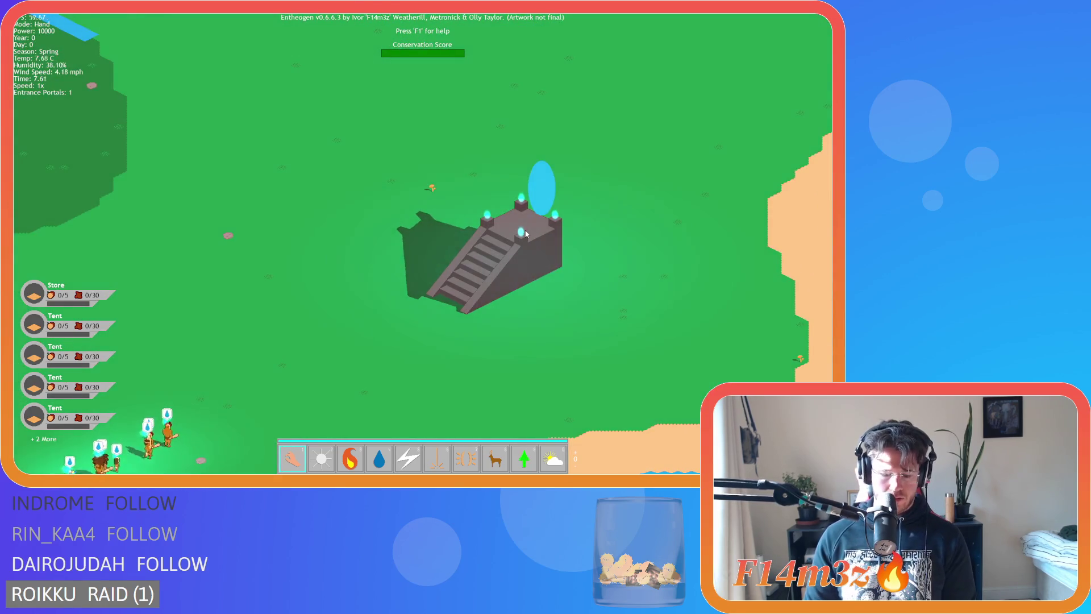
key("plus")
key("plus")
key("plus")
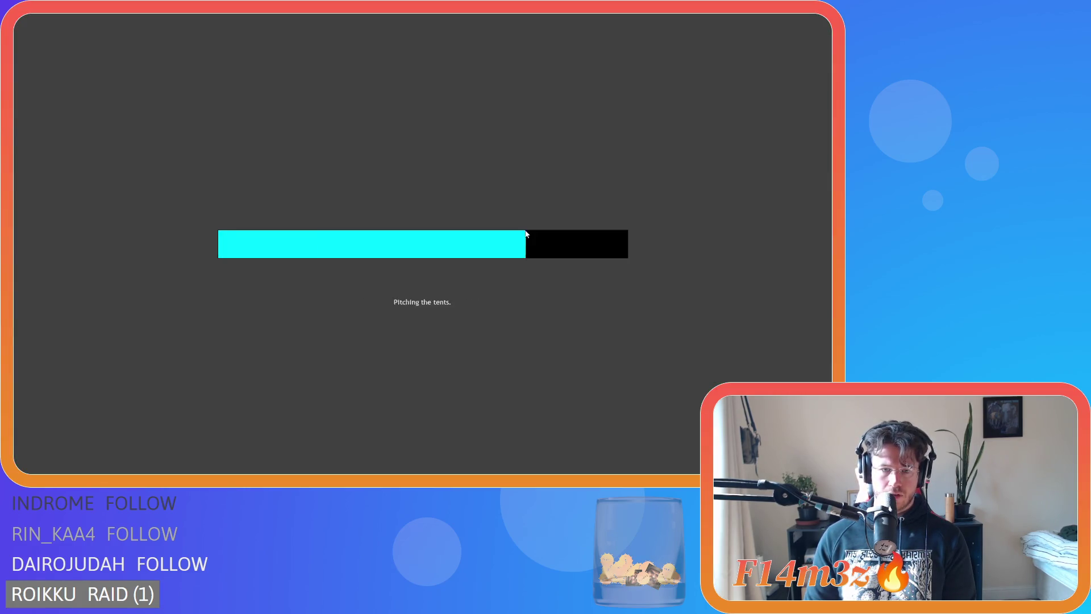
Step: Zoom to the temple, set the speed to 8x, and ask to advance to the next level
scroll(526, 233, "down", 10)
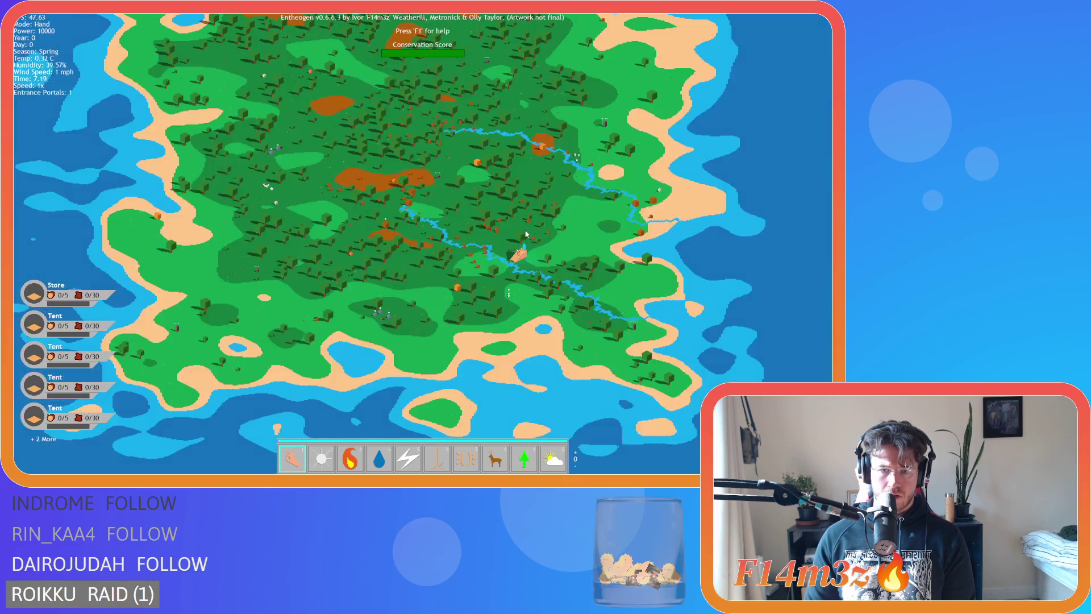
scroll(493, 291, "up", 3)
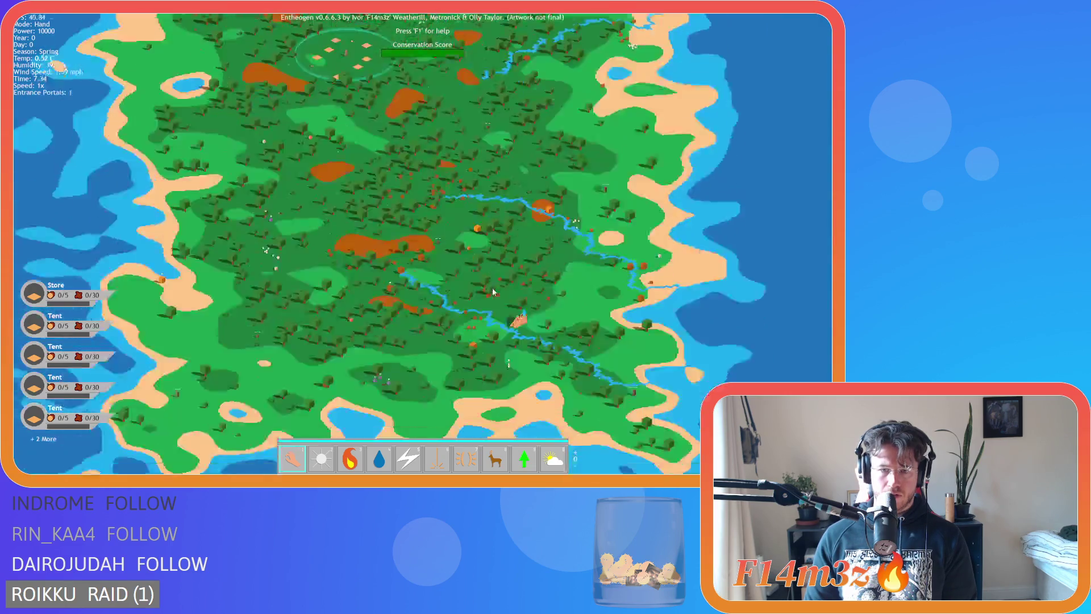
scroll(492, 291, "up", 5)
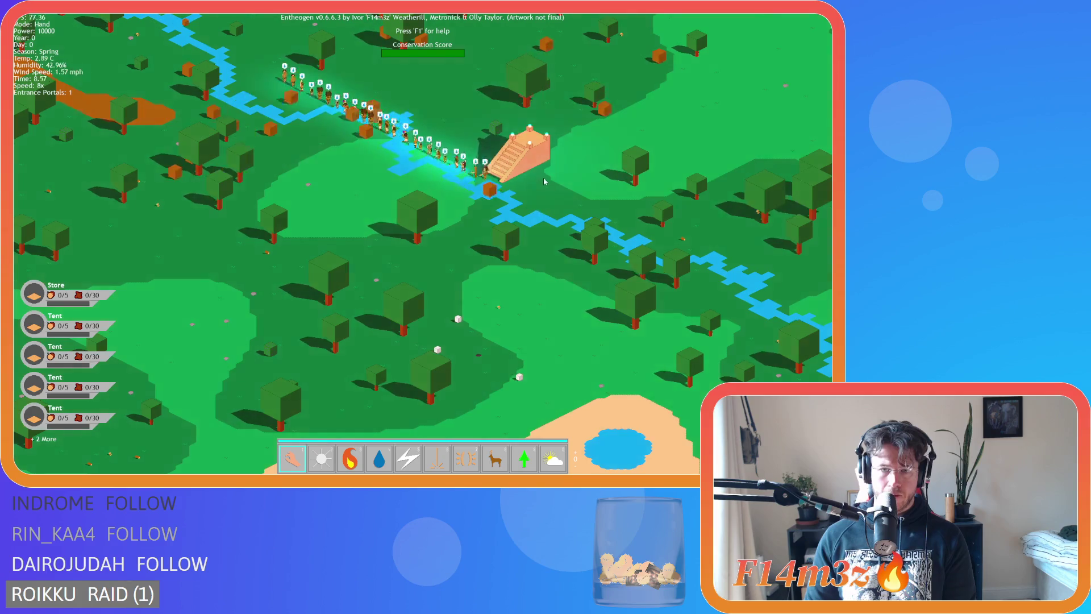
key("Escape")
key("Escape")
key("Tab")
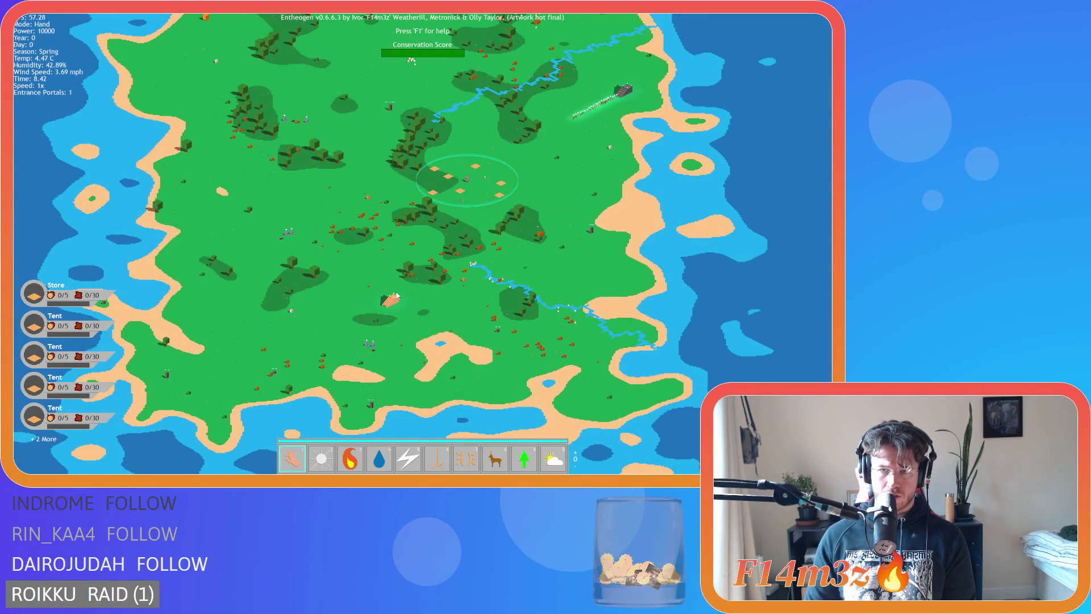
scroll(416, 292, "up", 3)
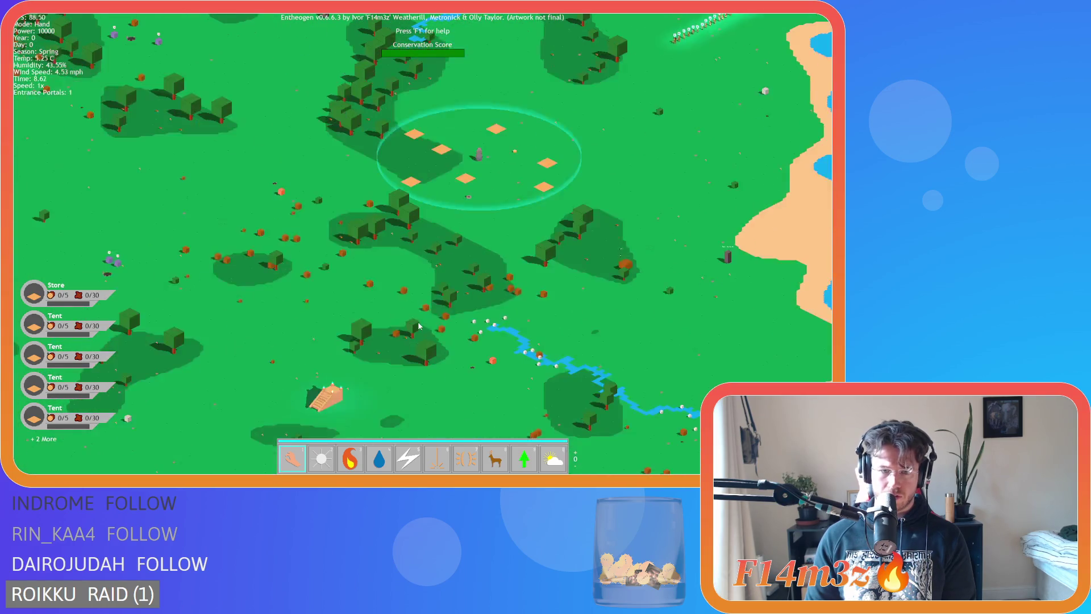
key("n")
key("n")
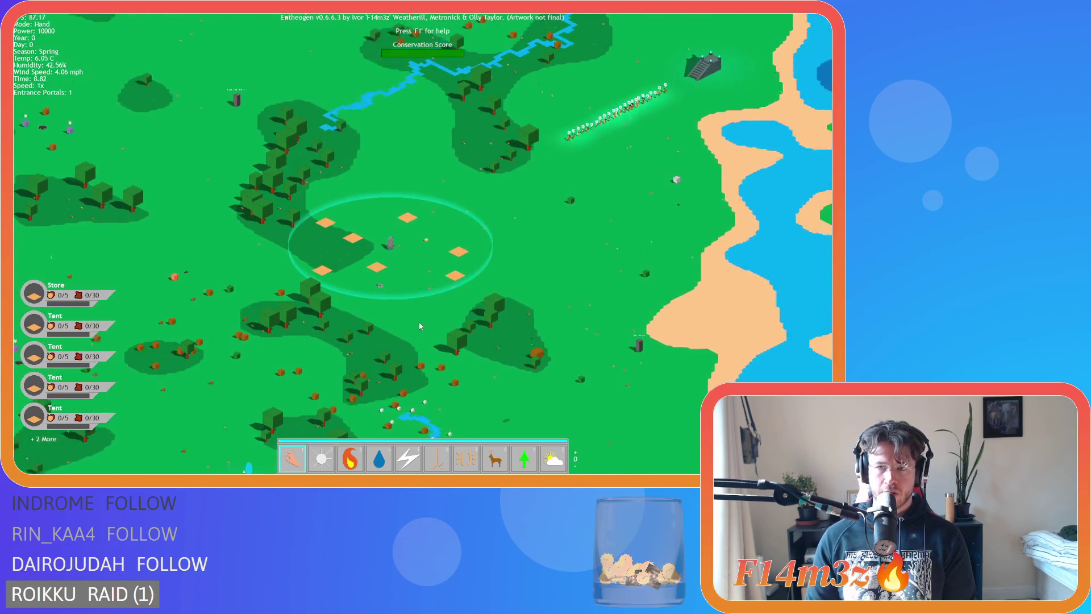
Step: Pan the map to the temple and watch the villagers climb its stairs into the portal
scroll(306, 318, "down", 3)
scroll(269, 354, "up", 3)
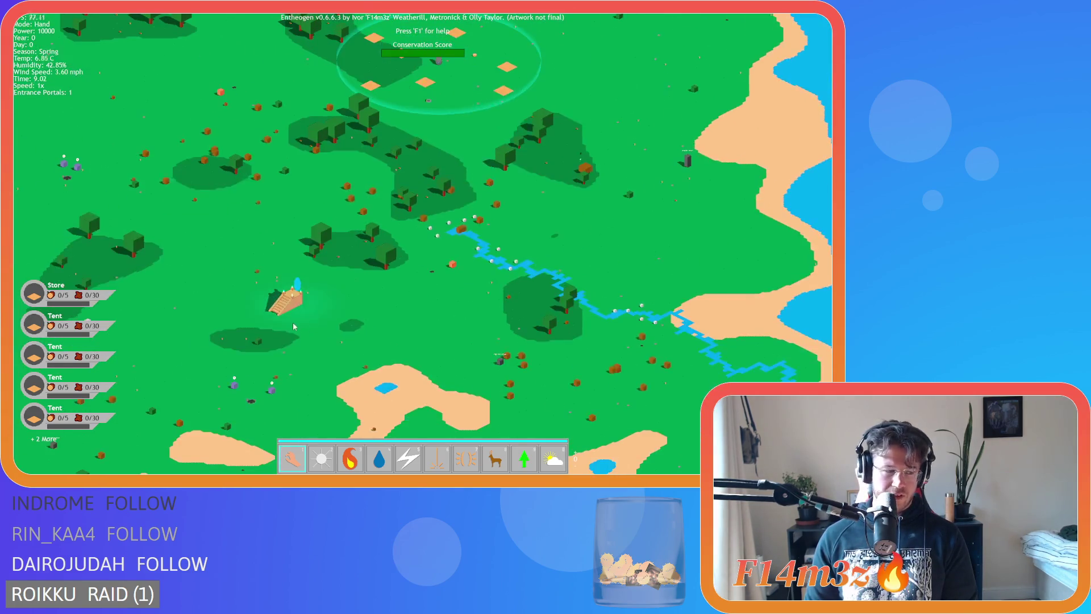
scroll(305, 306, "down", 3)
scroll(402, 301, "up", 3)
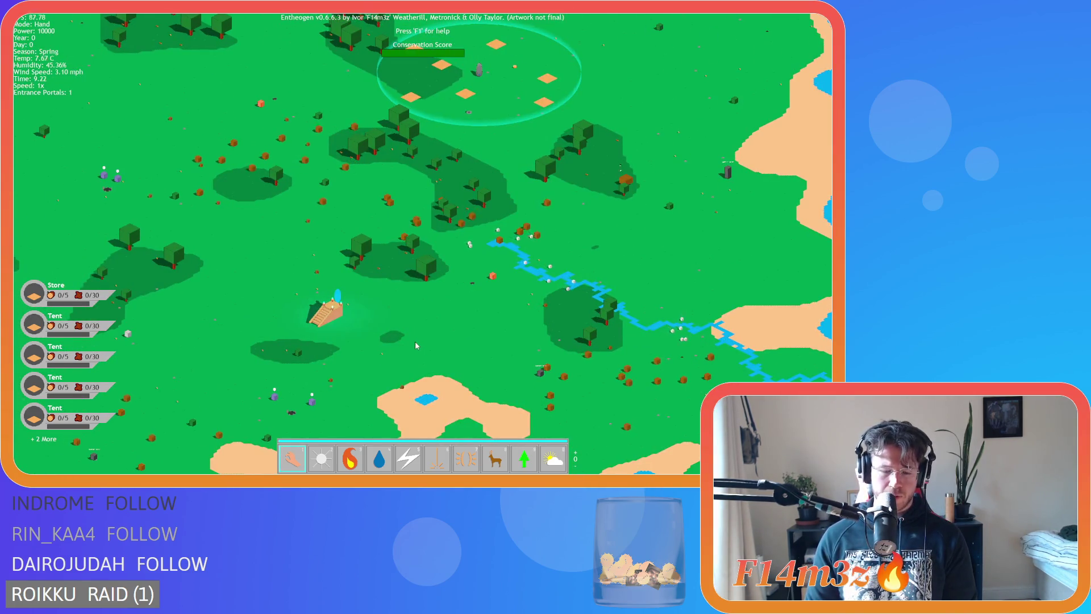
left_click_drag(415, 345, 419, 239)
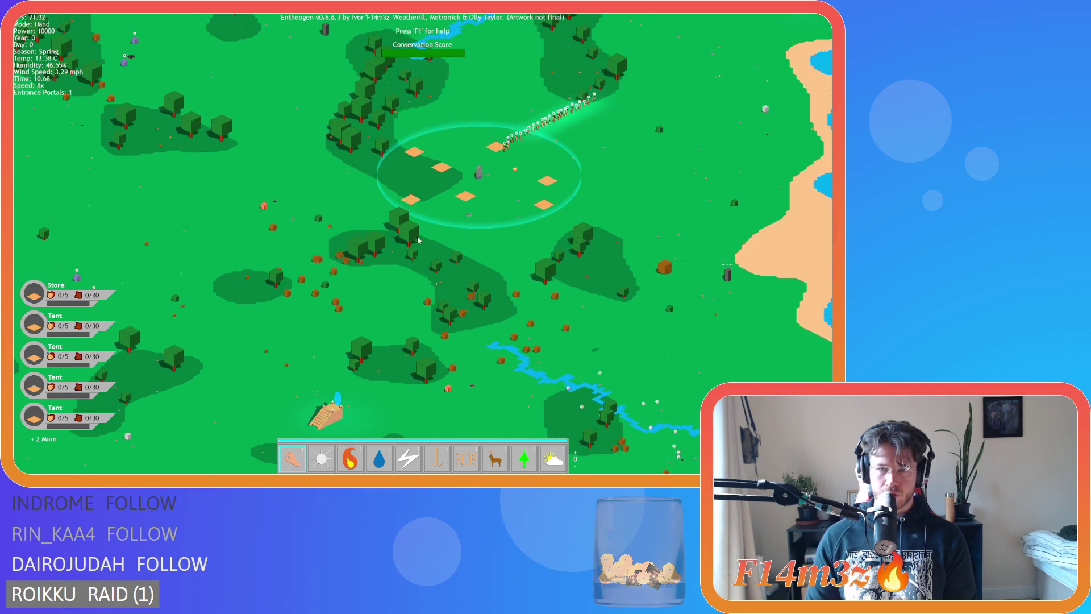
mouse_move(299, 371)
left_mouse_down()
mouse_move(320, 292)
mouse_move(388, 246)
left_mouse_up()
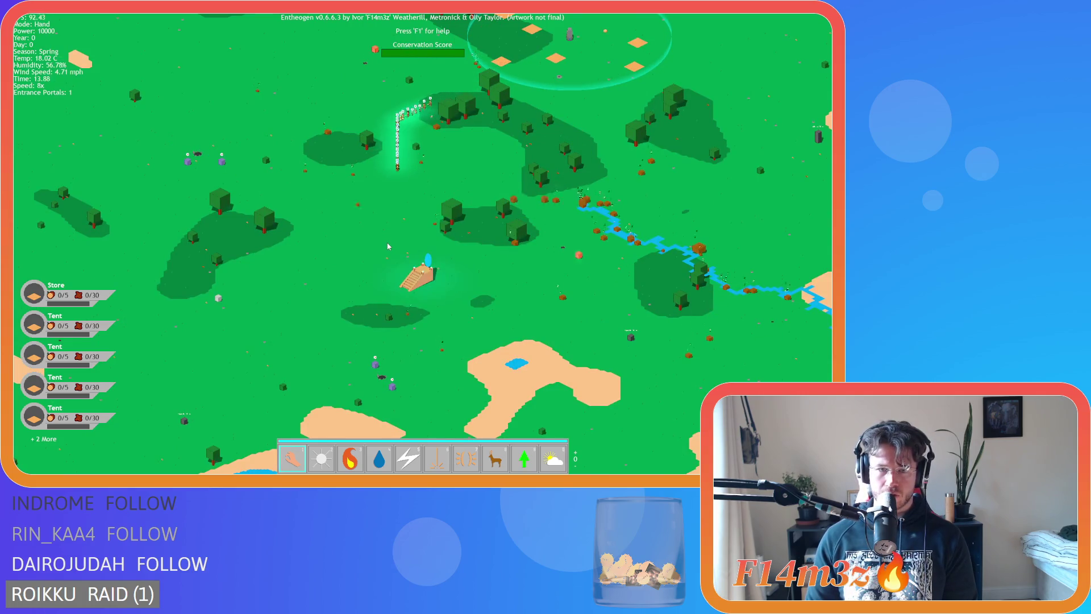
scroll(388, 246, "up", 3)
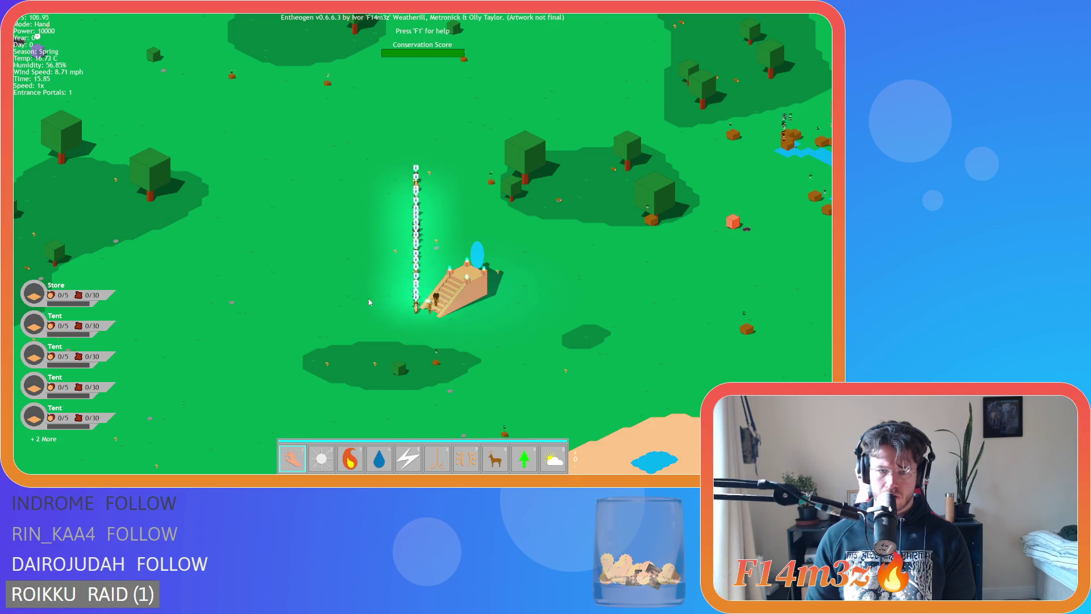
key("s")
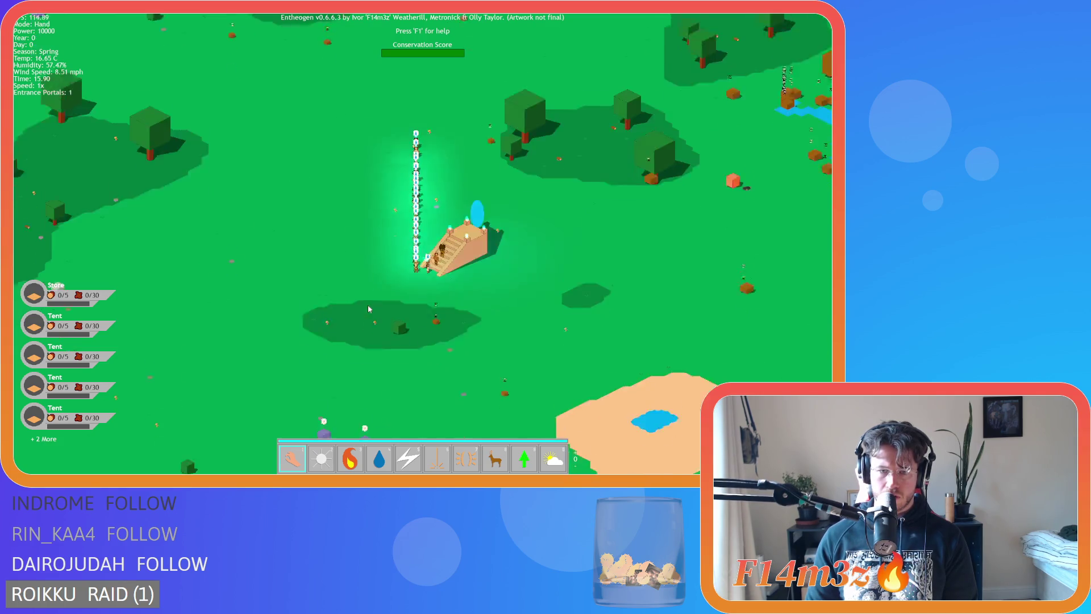
key("w")
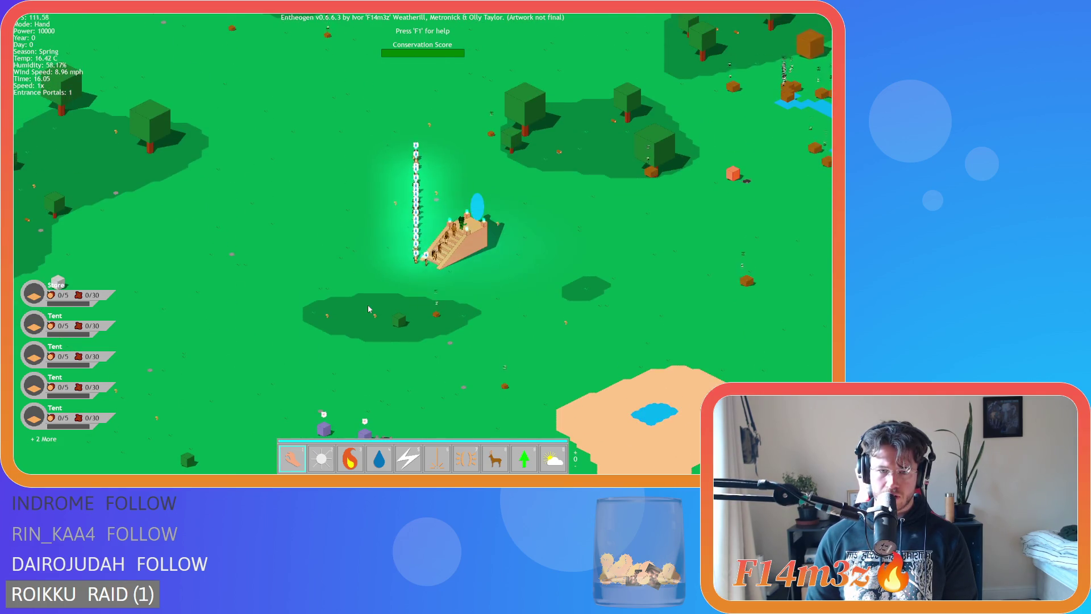
key("s")
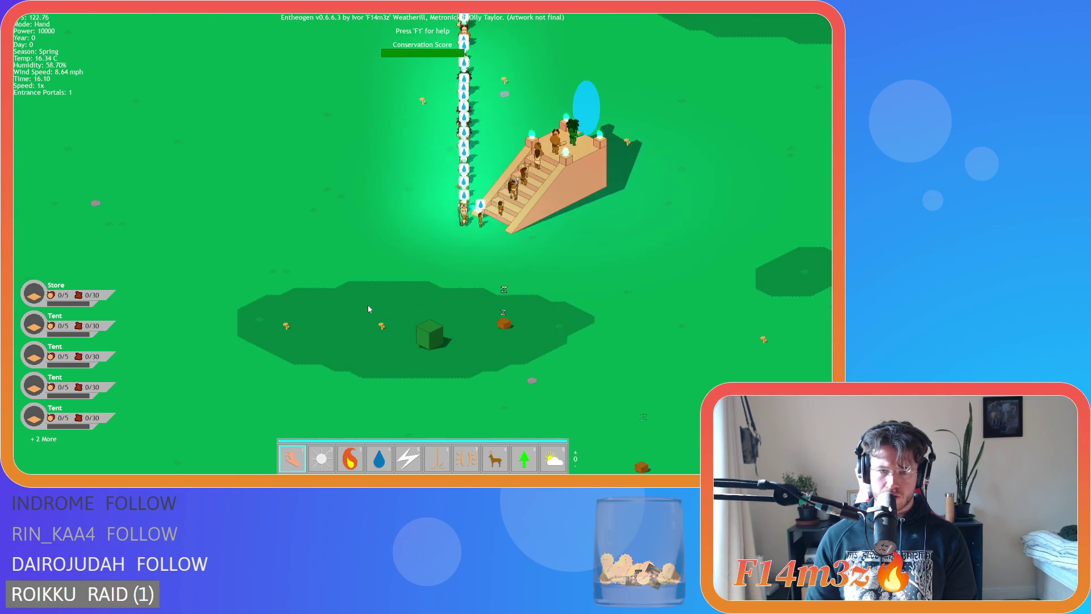
key("w")
key("s")
key("w")
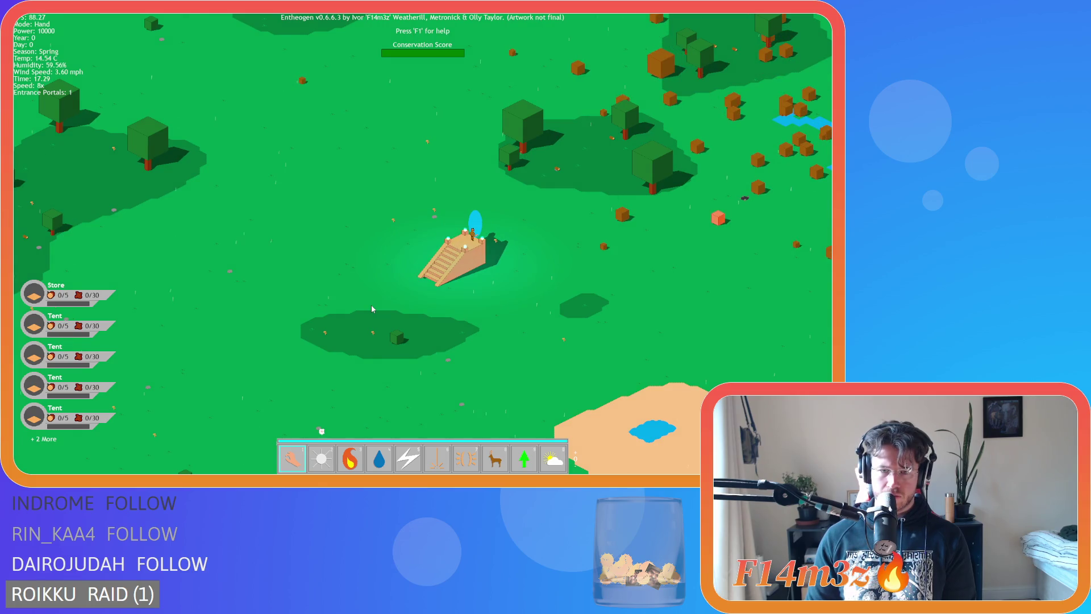
Step: Advance to the next level with R and wait through the 'Creating the Earth' loading screen
key("r")
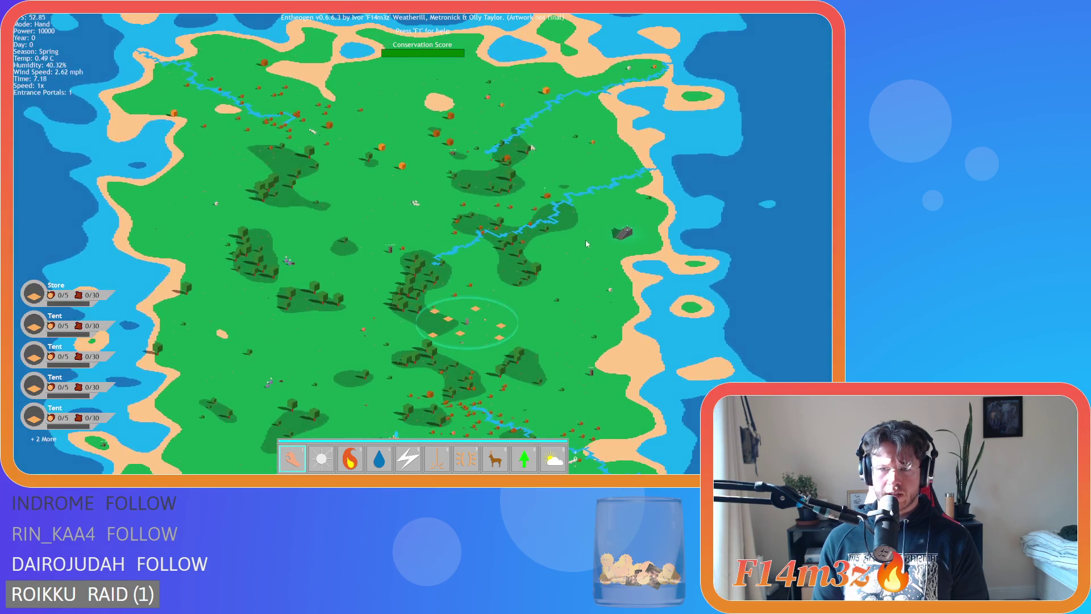
Step: Pan the new island, dismiss the return-to-previous-level prompt, and speed the game to 8x
left_click_drag(630, 239, 624, 155)
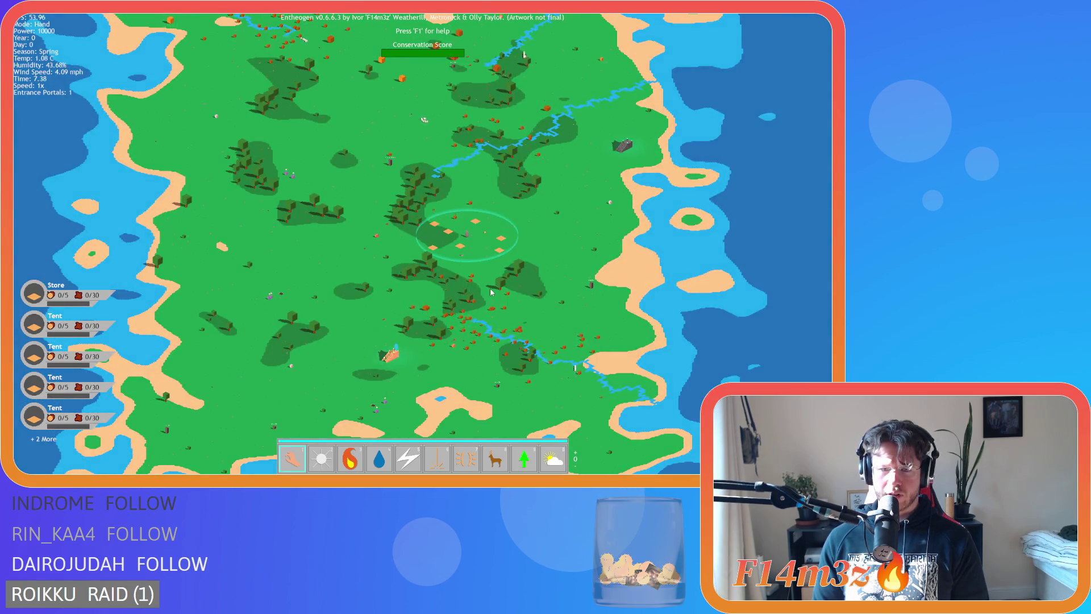
scroll(492, 292, "up", 3)
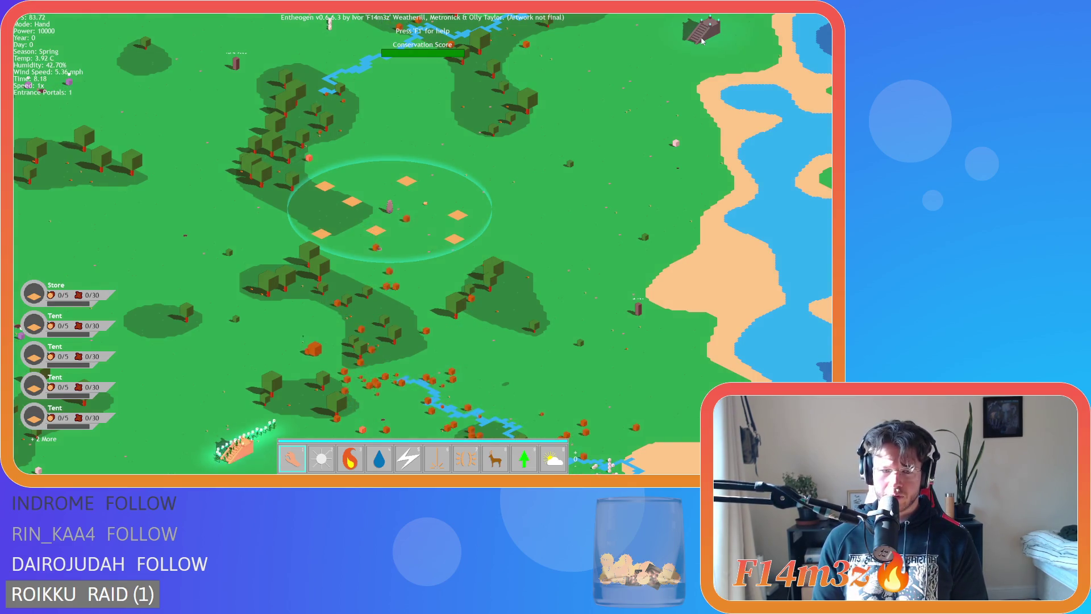
left_click(703, 41)
key("Escape")
key("plus")
key("plus")
key("plus")
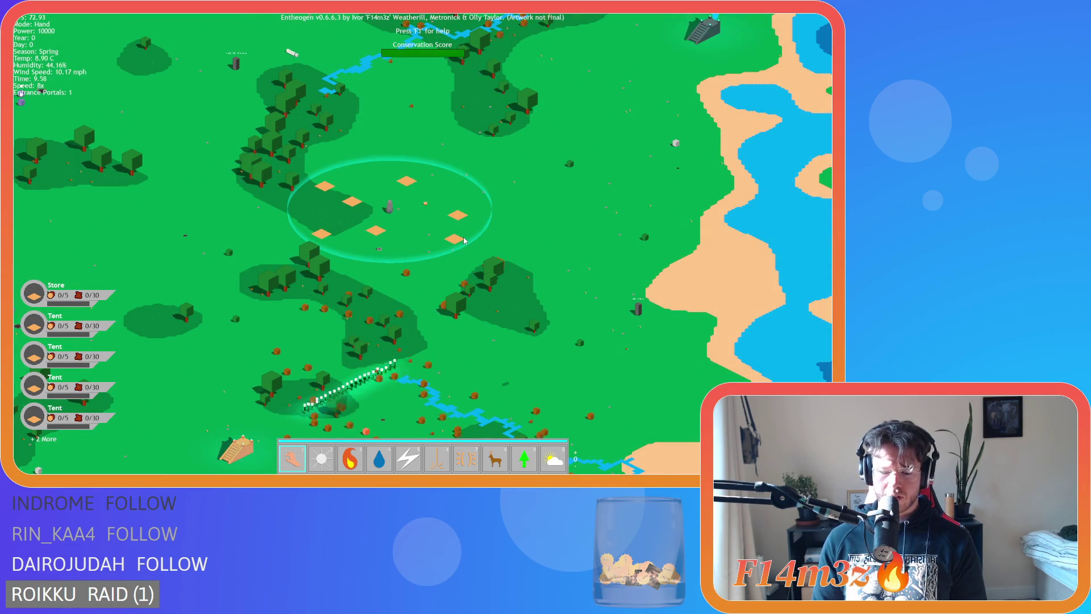
Step: Pan toward the eastern coast and the portal, then confirm sending the tribe to the next world
key("d")
key("w")
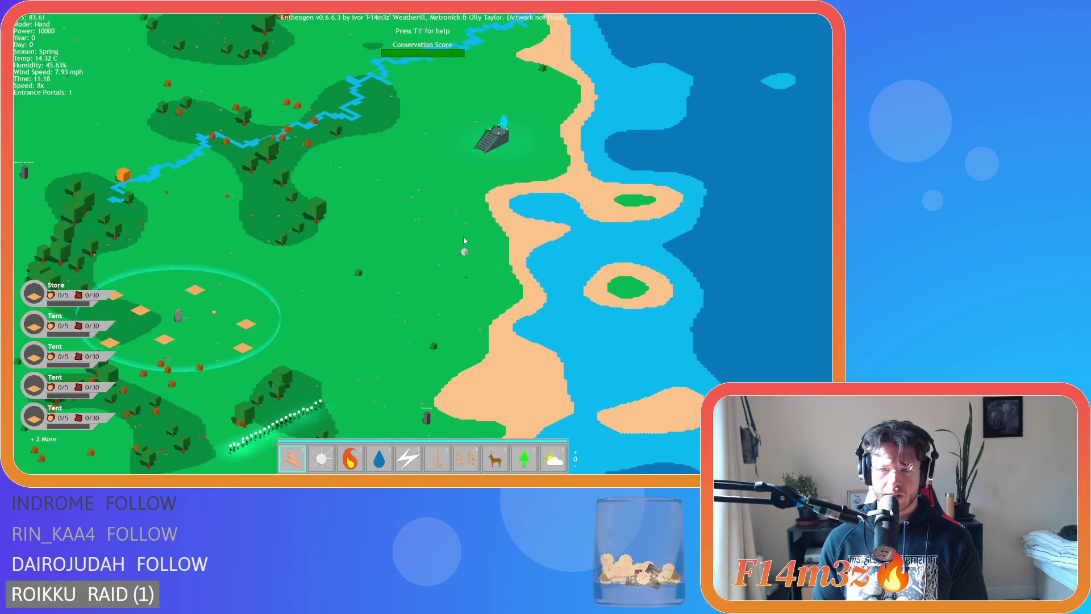
key("a")
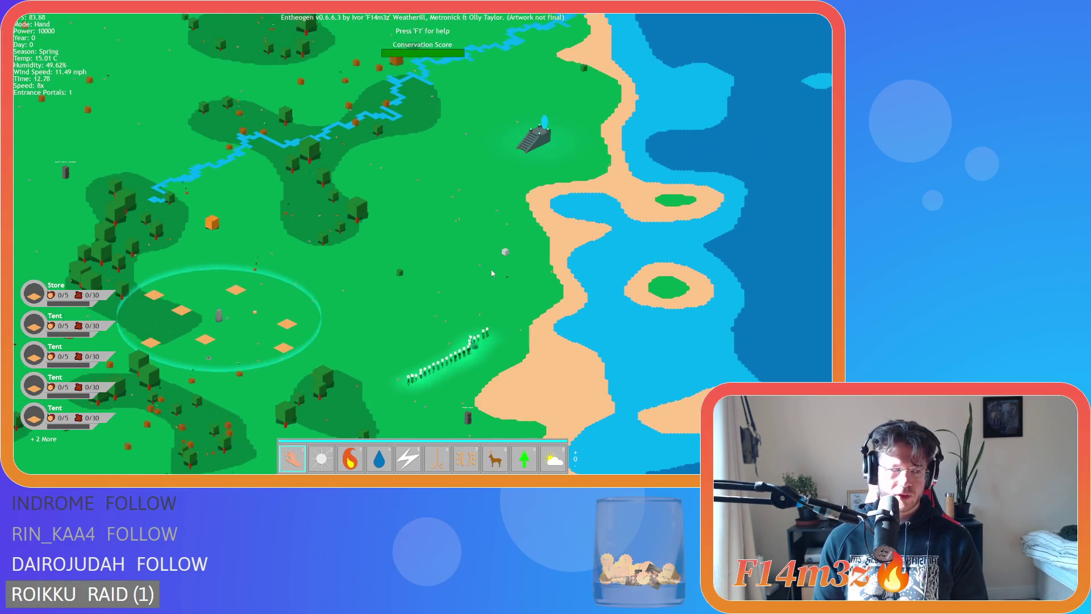
scroll(490, 275, "up", 3)
scroll(513, 234, "down", 2)
scroll(514, 233, "up", 3)
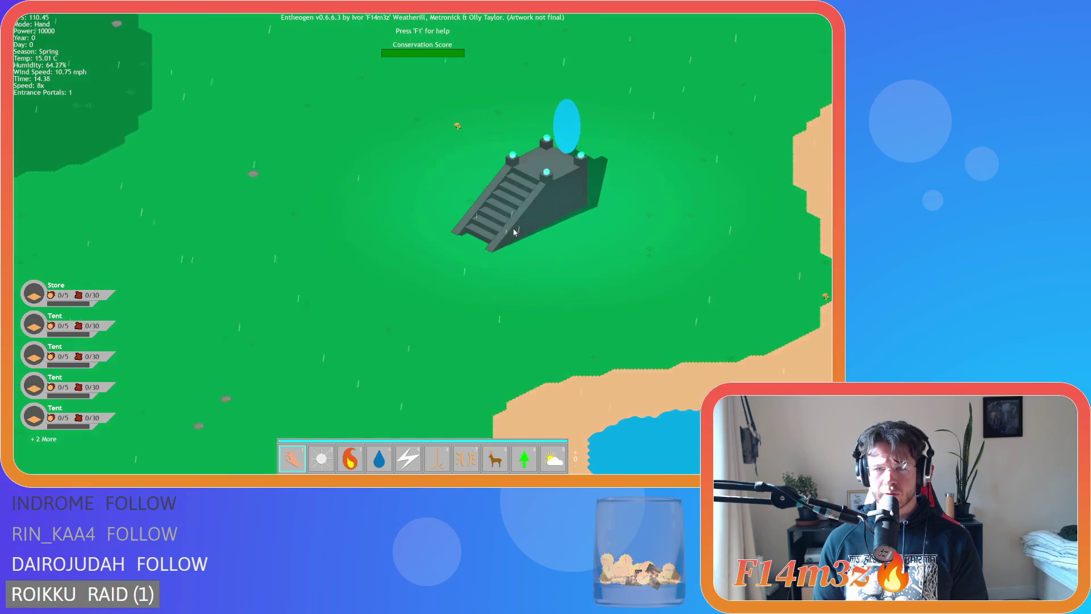
scroll(514, 232, "down", 1)
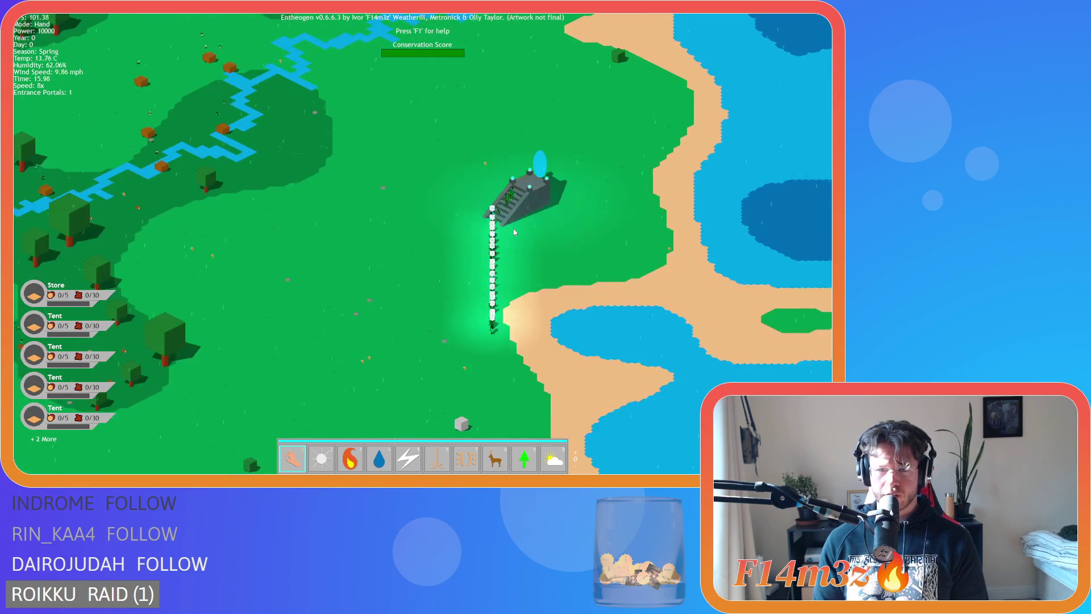
scroll(514, 232, "up", 3)
scroll(513, 231, "down", 3)
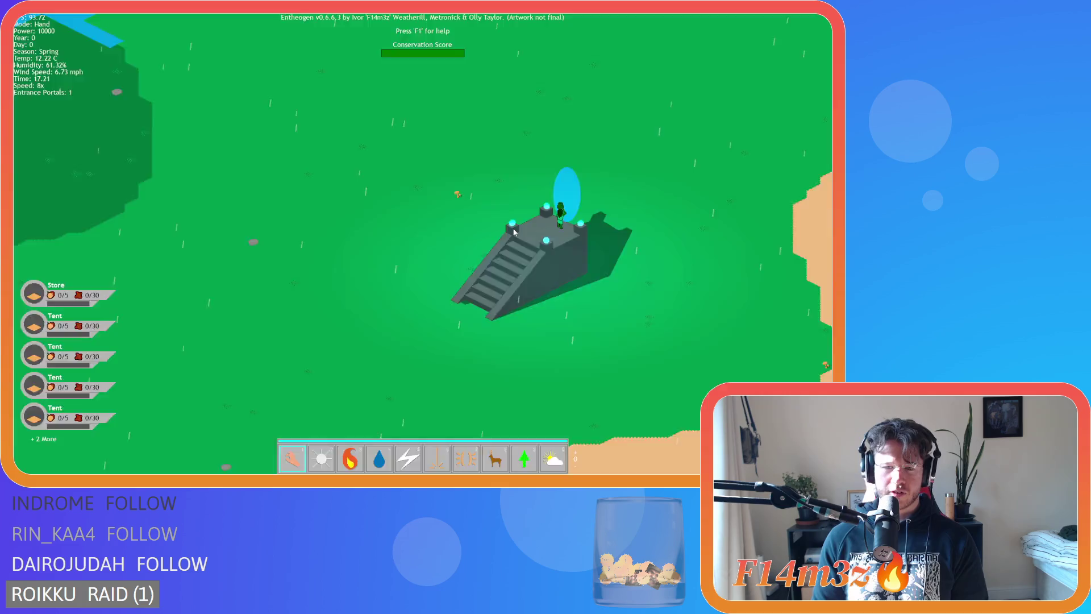
key("r")
scroll(499, 227, "down", 5)
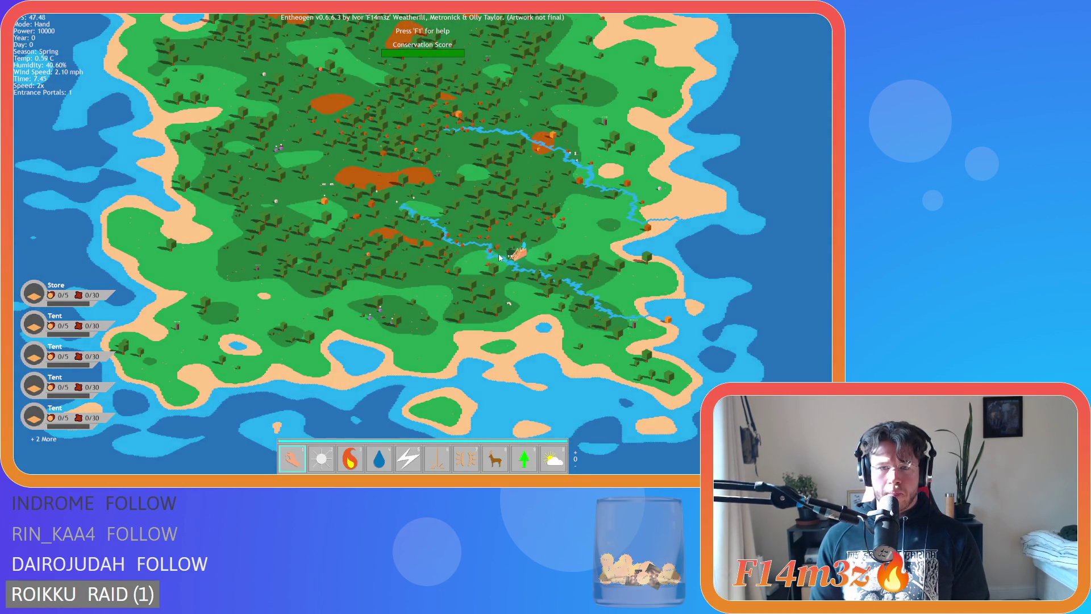
Step: Survey the new island at 1x speed and dismiss the confirmation prompt
key("w")
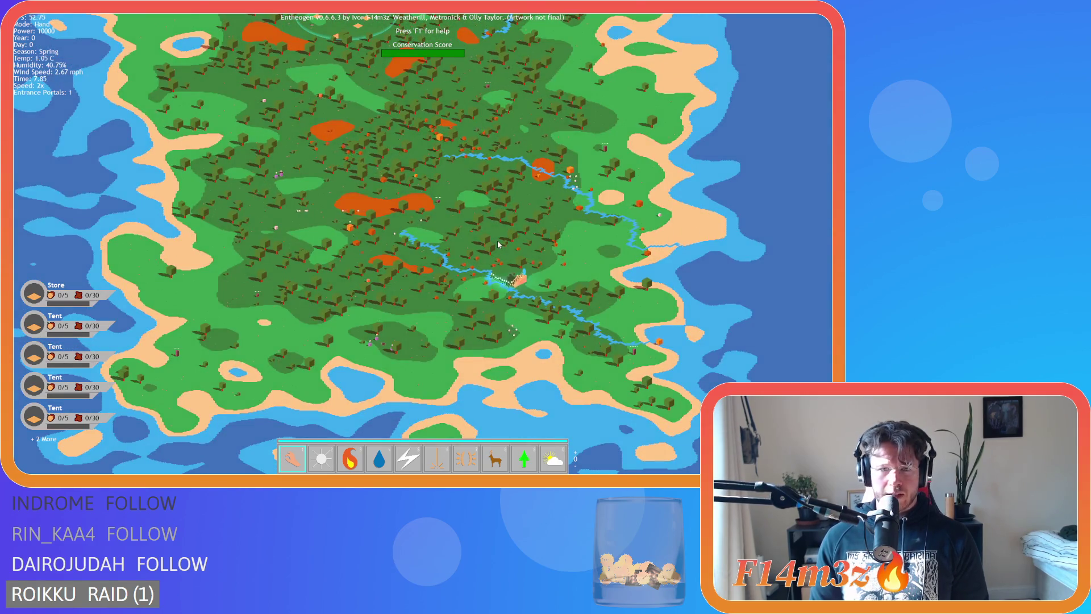
scroll(497, 245, "up", 5)
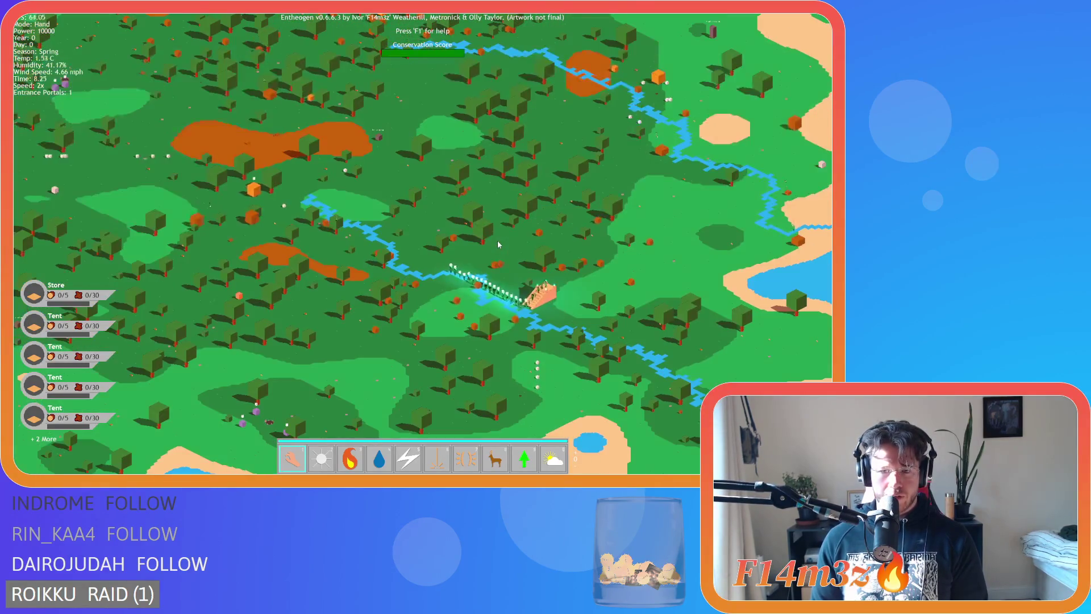
key("w")
key("a")
key("minus")
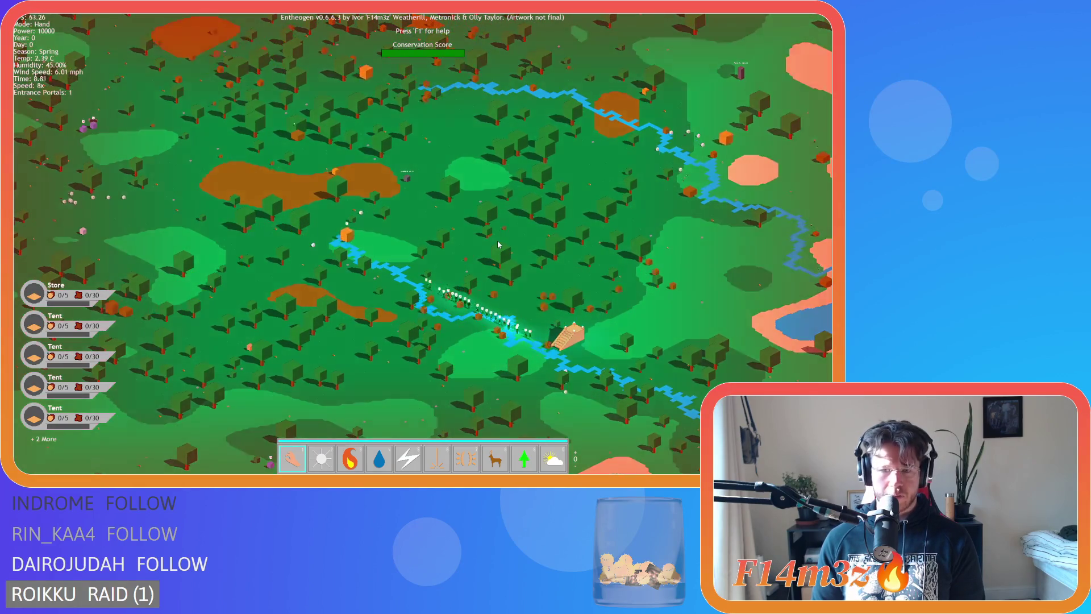
scroll(498, 245, "down", 10)
key("w")
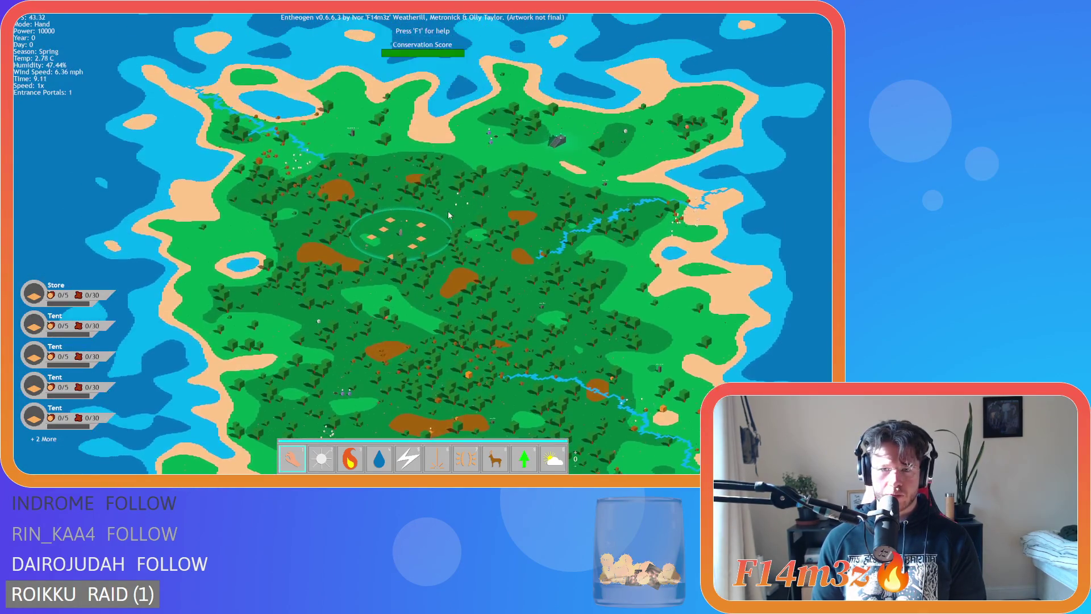
key("Escape")
key("Escape")
key("s")
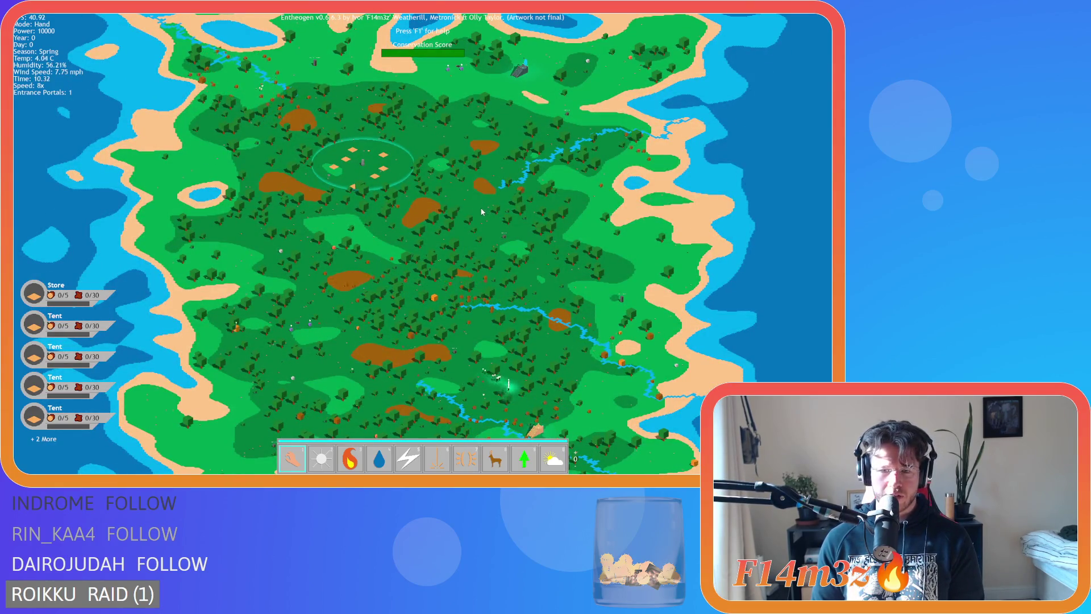
Step: Zoom onto the portal and confirm advancing the tribe to a new world
key("w")
key("d")
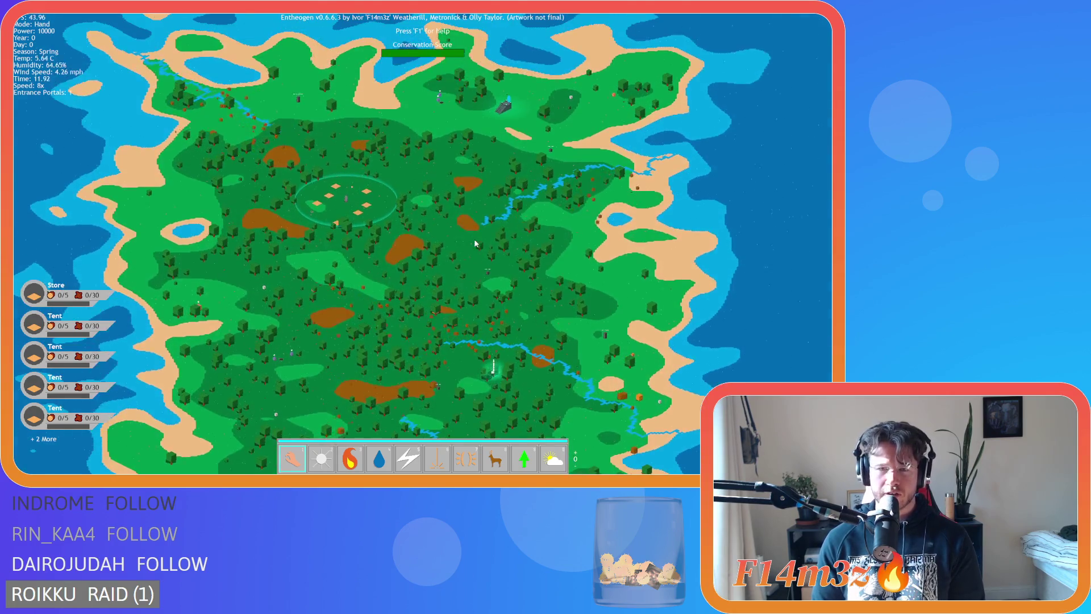
key("w")
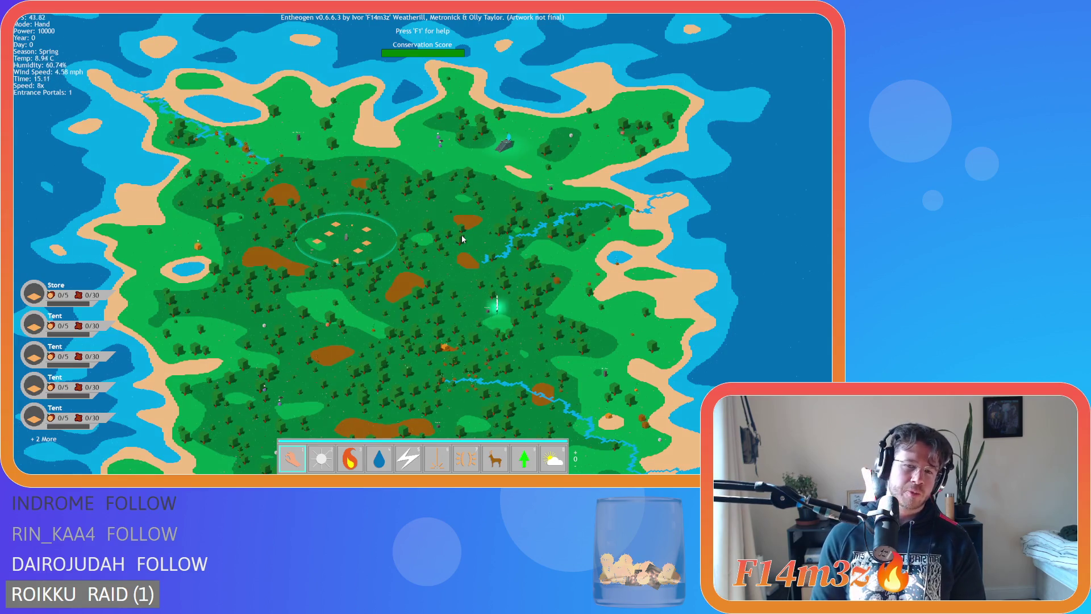
scroll(462, 239, "up", 5)
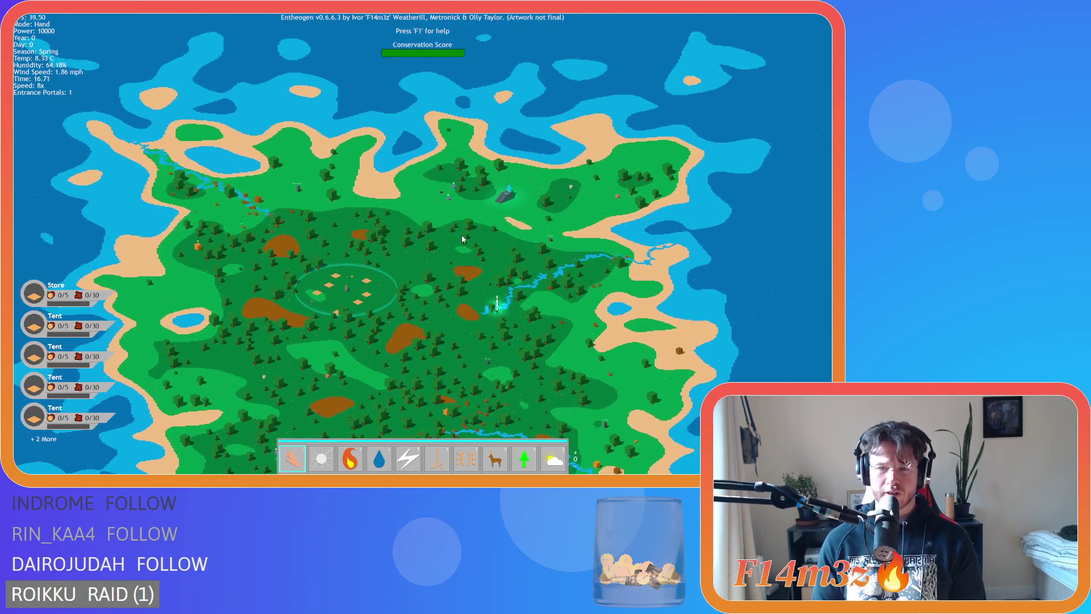
key("w")
key("d")
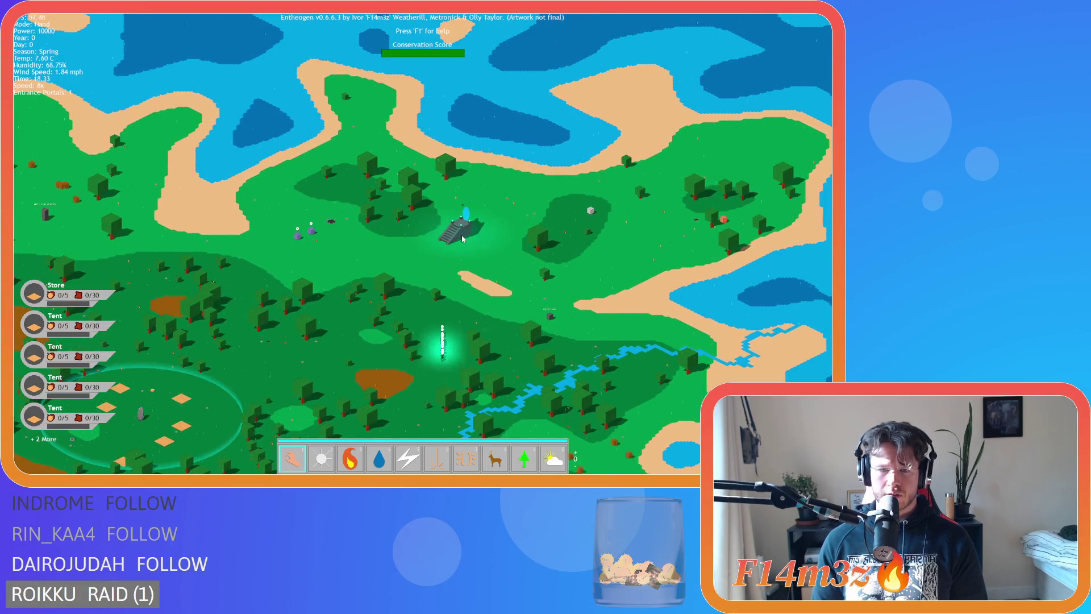
scroll(462, 238, "up", 5)
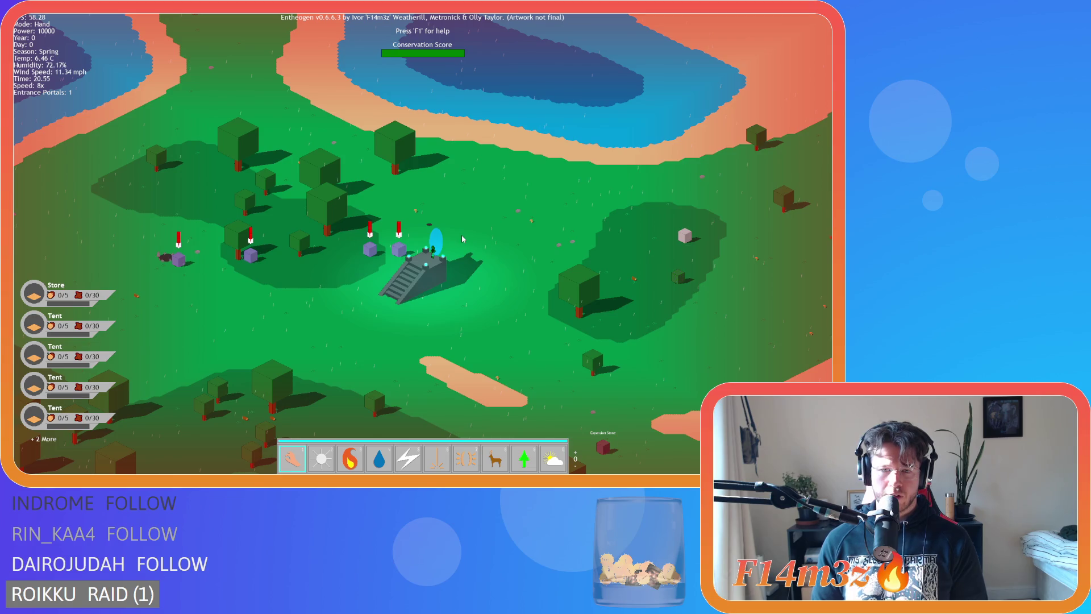
key("r")
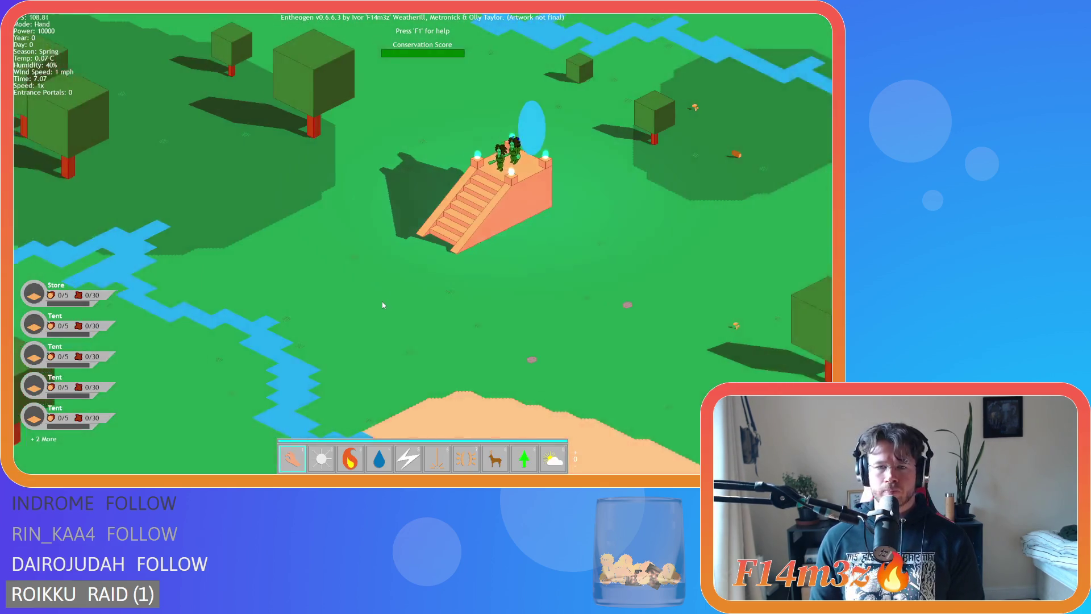
Step: Speed the game to 4x, quicksave with F5, then quickload with F9
key("plus")
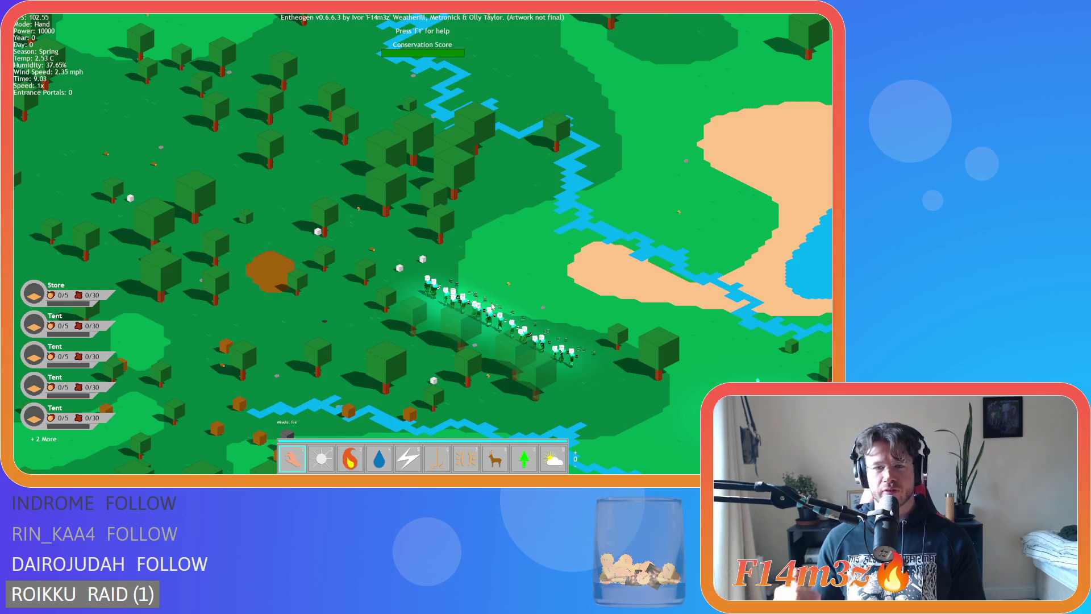
key("F5")
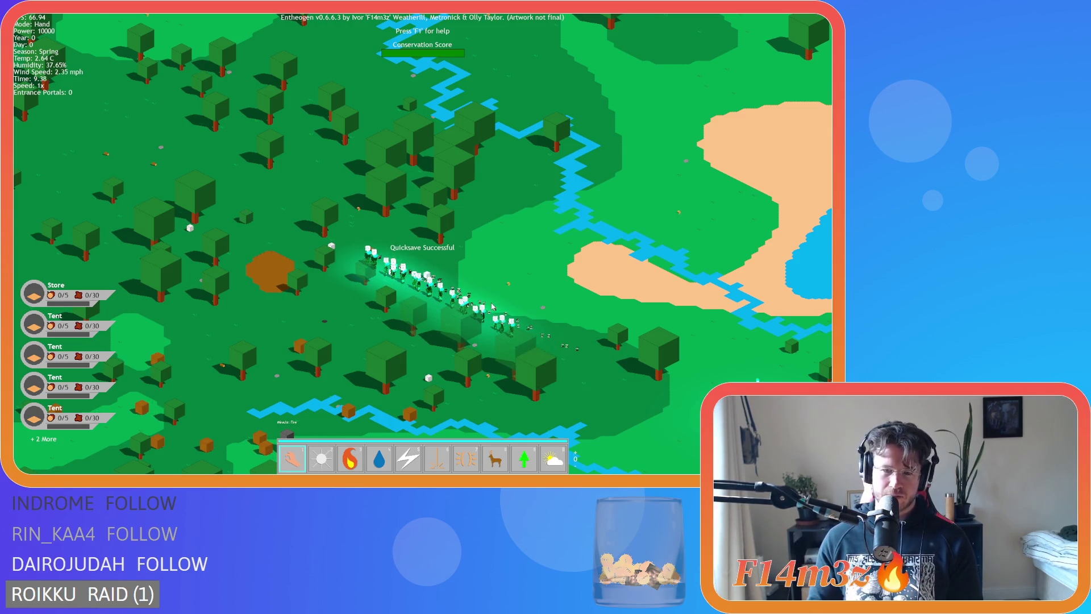
key("F9")
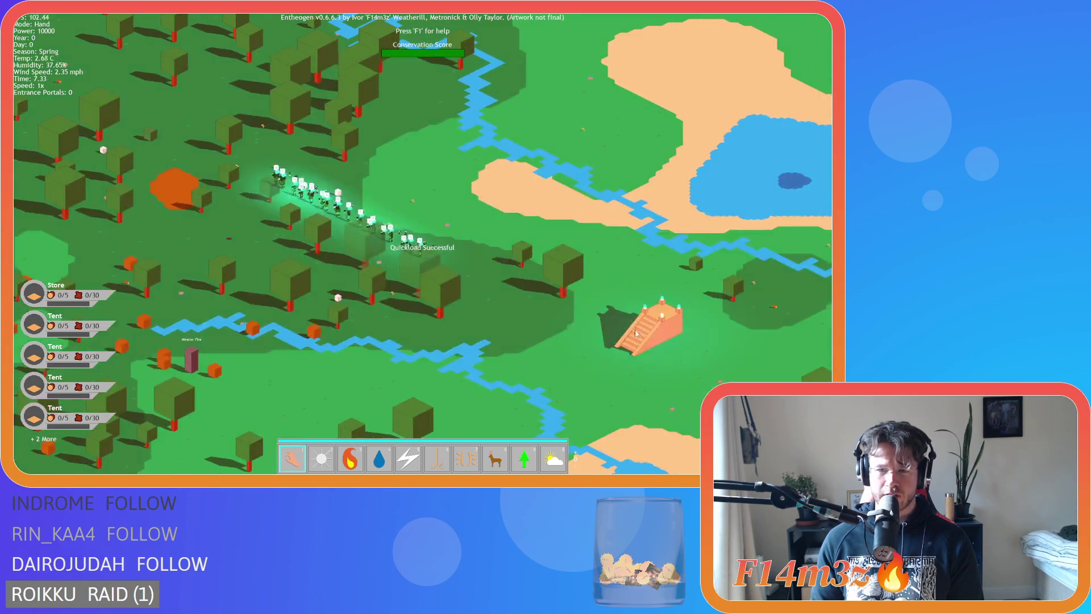
Step: Click the orange portal and answer N to the advance-to-next-level prompt
scroll(569, 322, "down", 5)
scroll(590, 243, "up", 5)
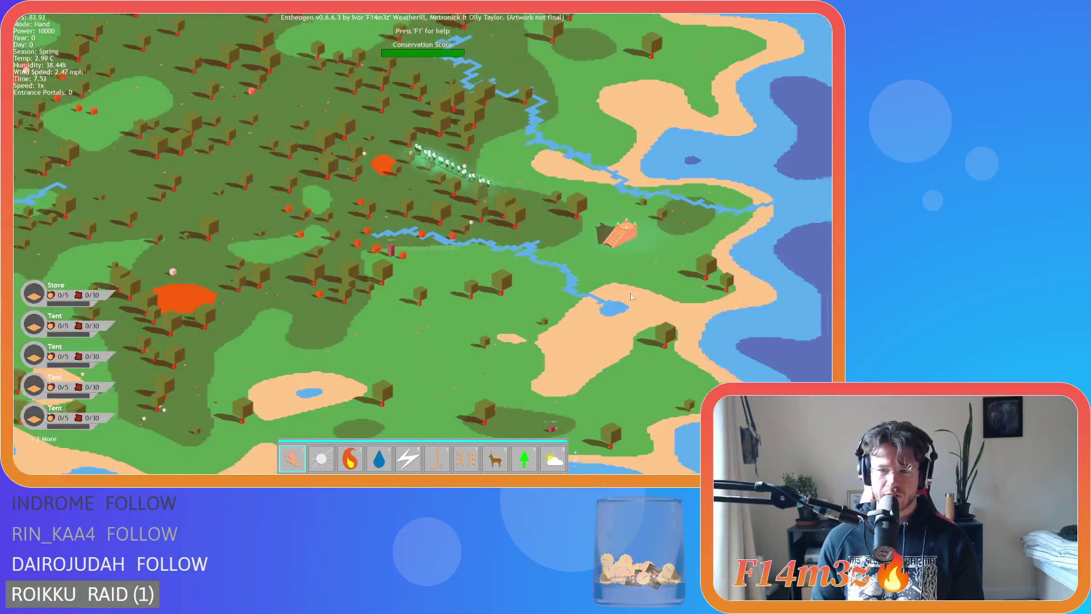
left_click(590, 242)
key("n")
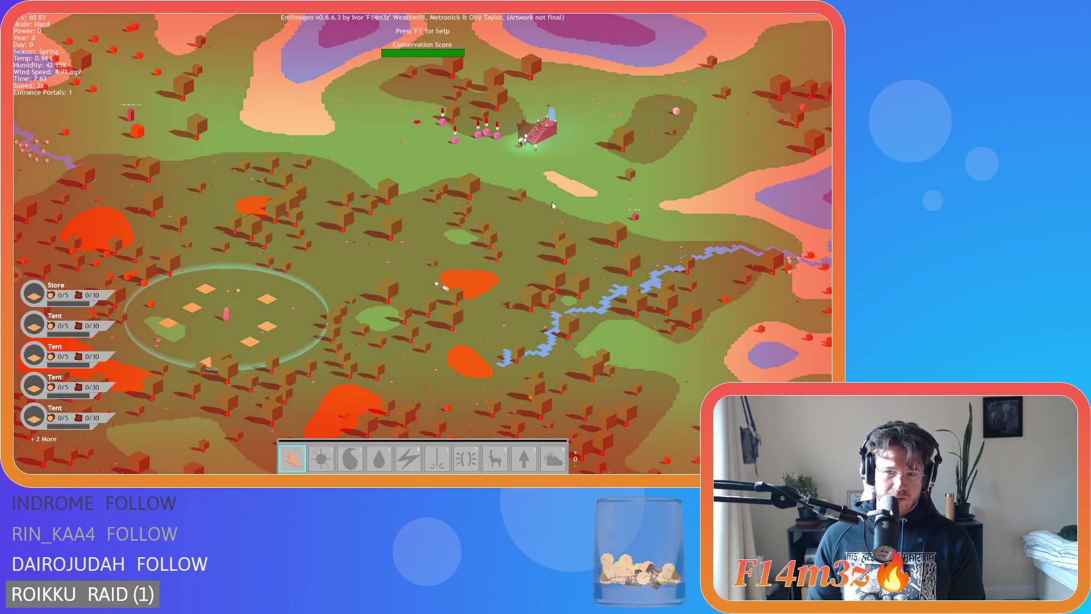
Step: Look around the portal scene, then quit the finished game back to the title screen
scroll(551, 202, "up", 2)
scroll(541, 169, "up", 3)
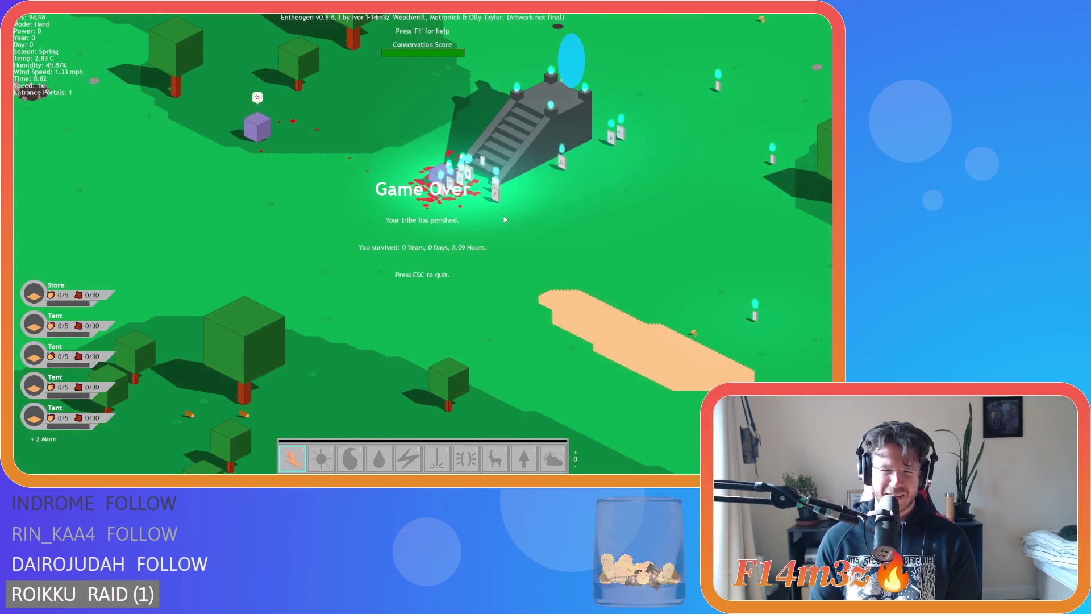
left_click_drag(505, 196, 464, 243)
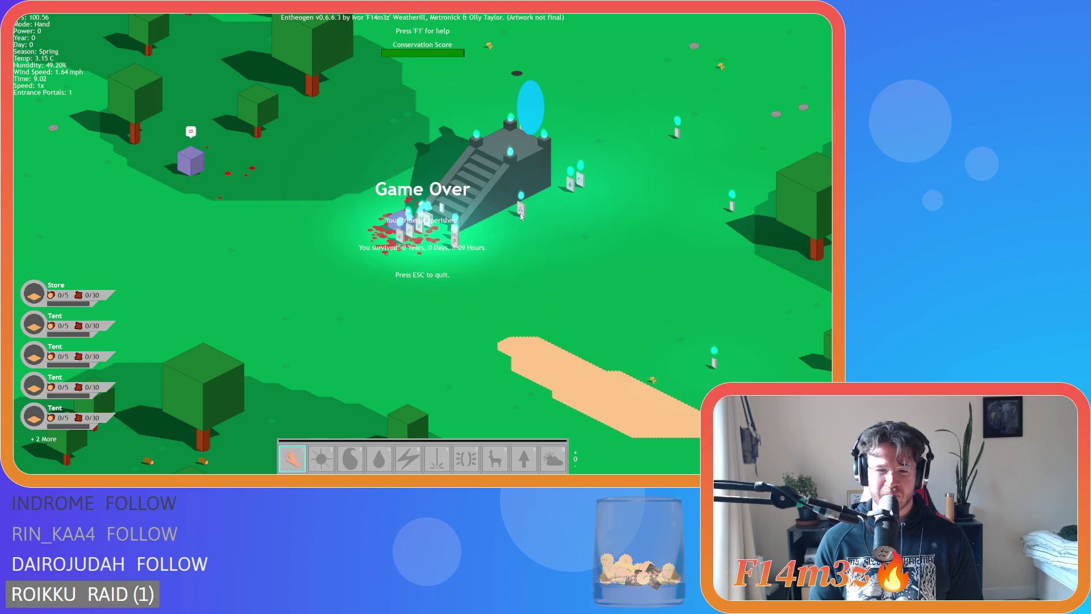
mouse_move(523, 214)
left_mouse_down()
mouse_move(589, 173)
mouse_move(597, 181)
left_mouse_up()
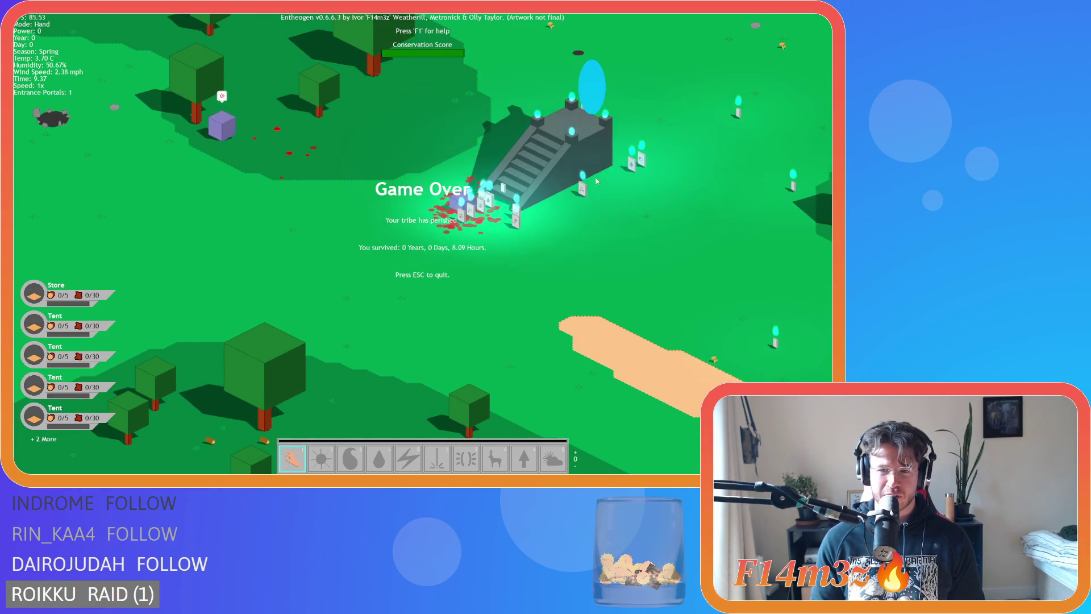
key("d")
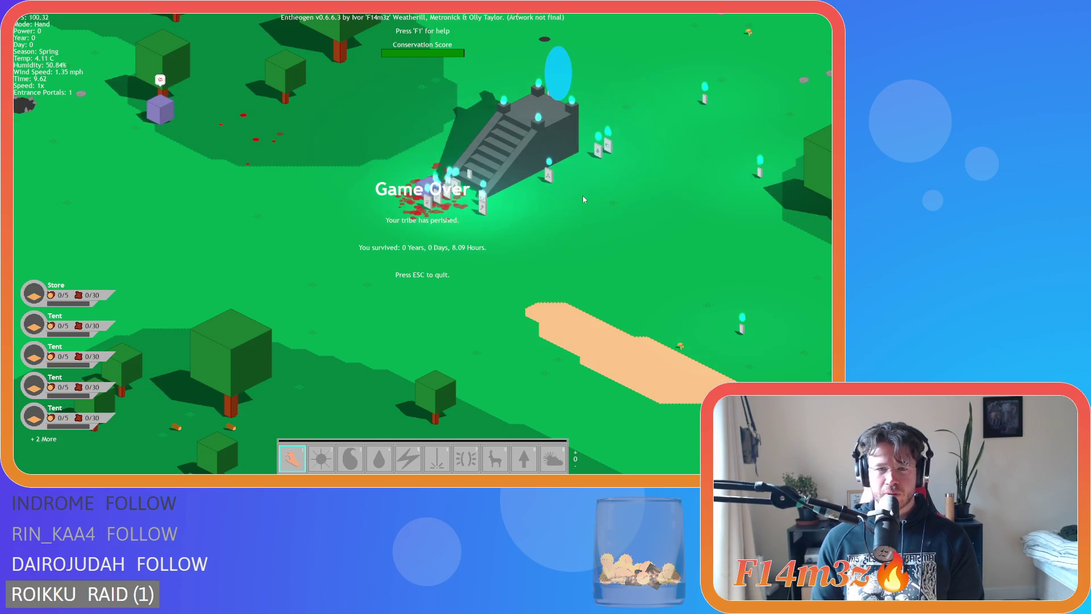
key("a")
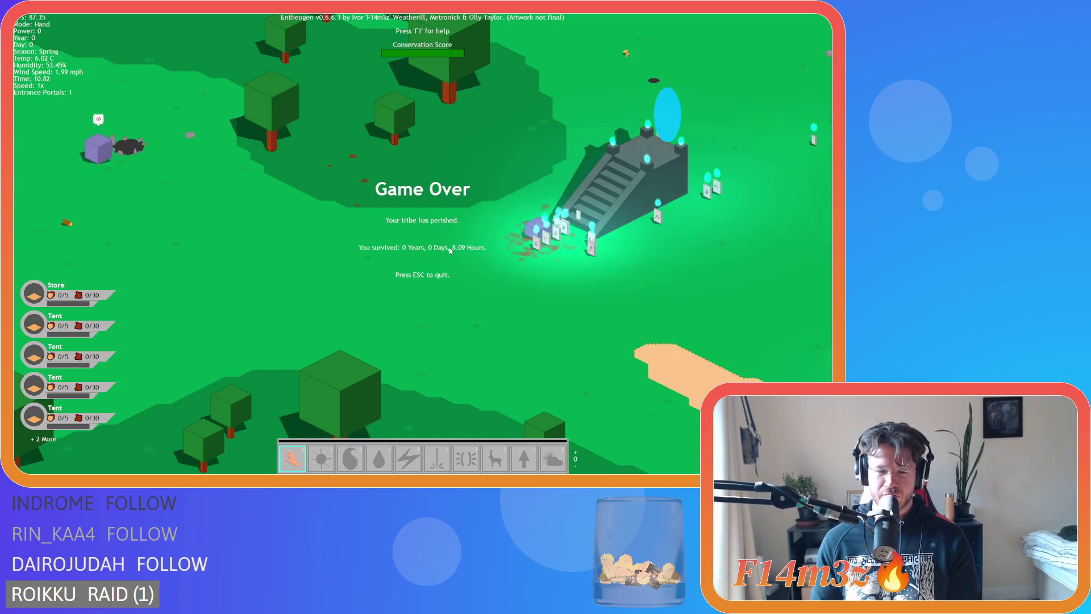
key("s")
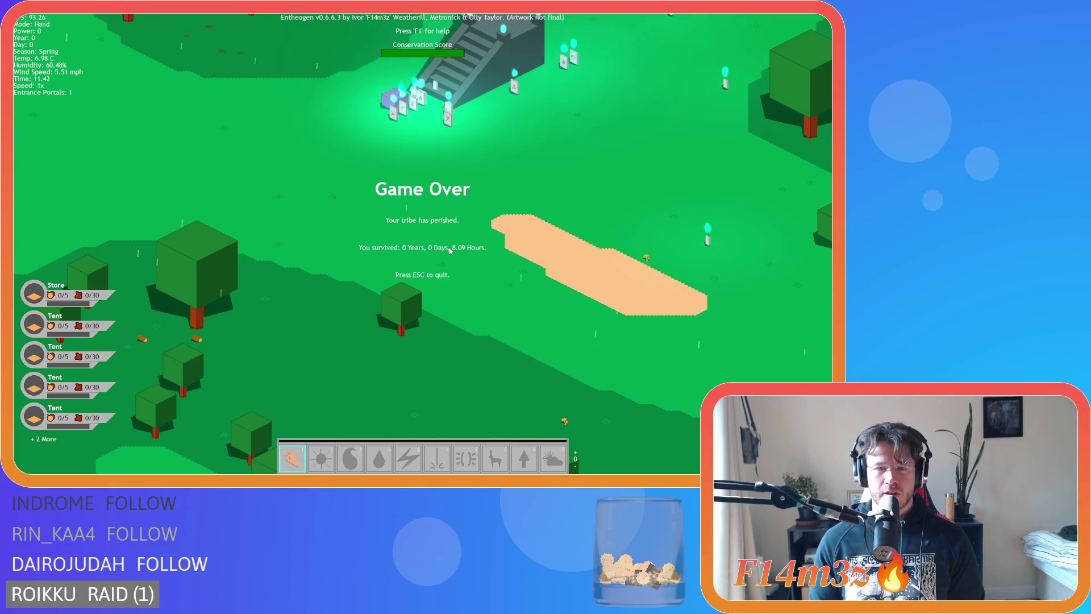
key("Escape")
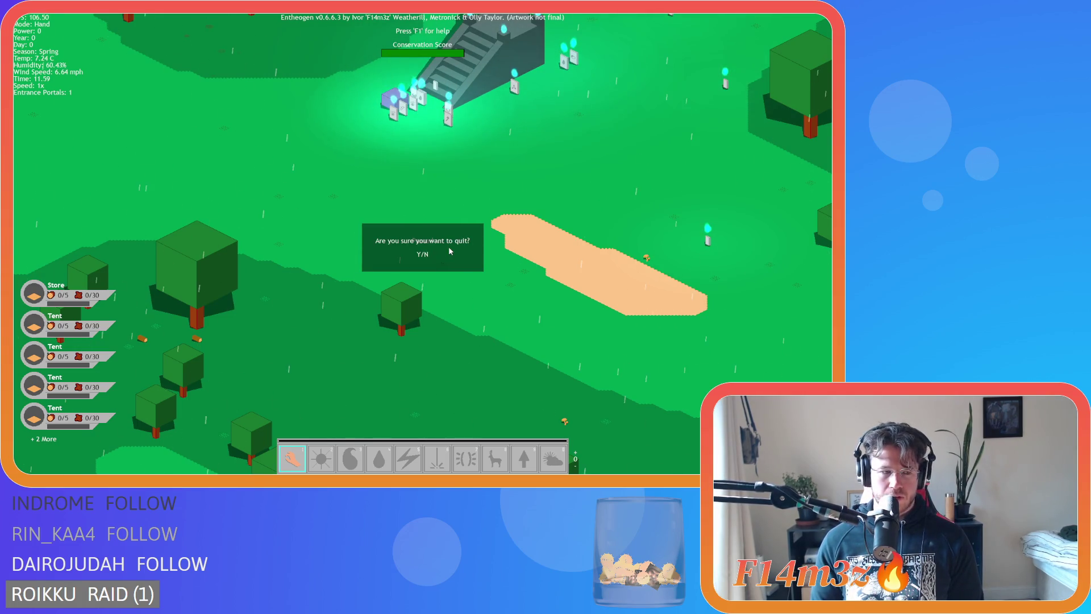
key("y")
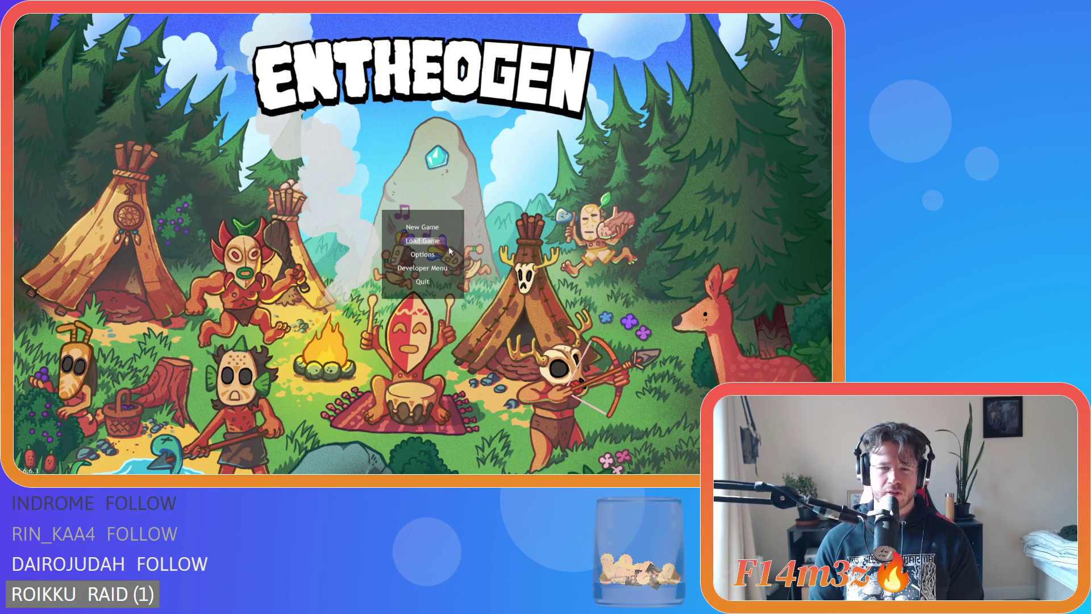
Step: Load the saved game, quit it with Escape and Y, then choose New Game
left_click(423, 241)
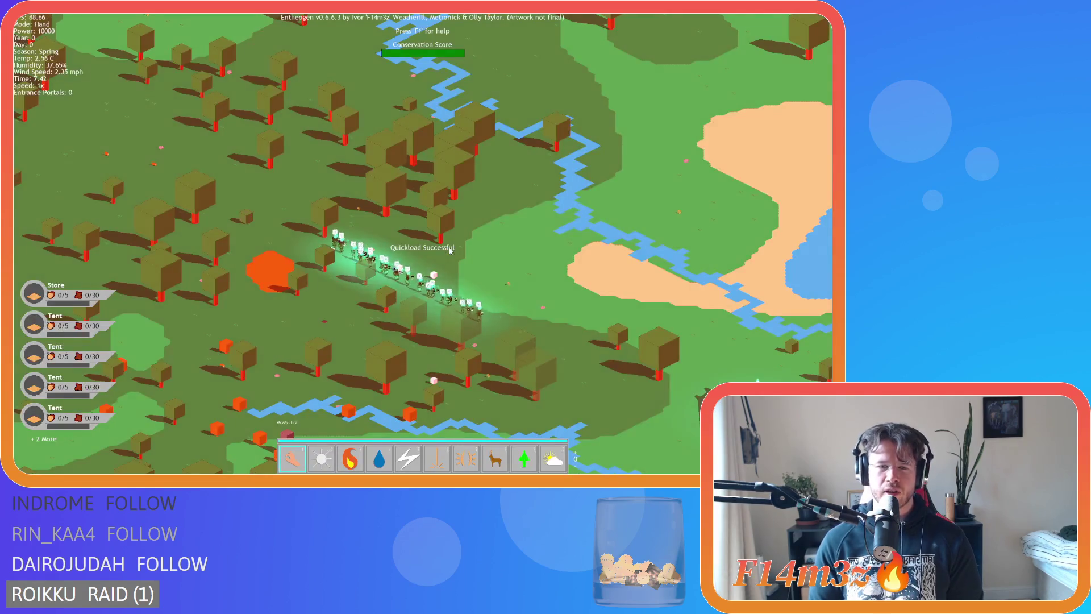
scroll(450, 249, "up", 5)
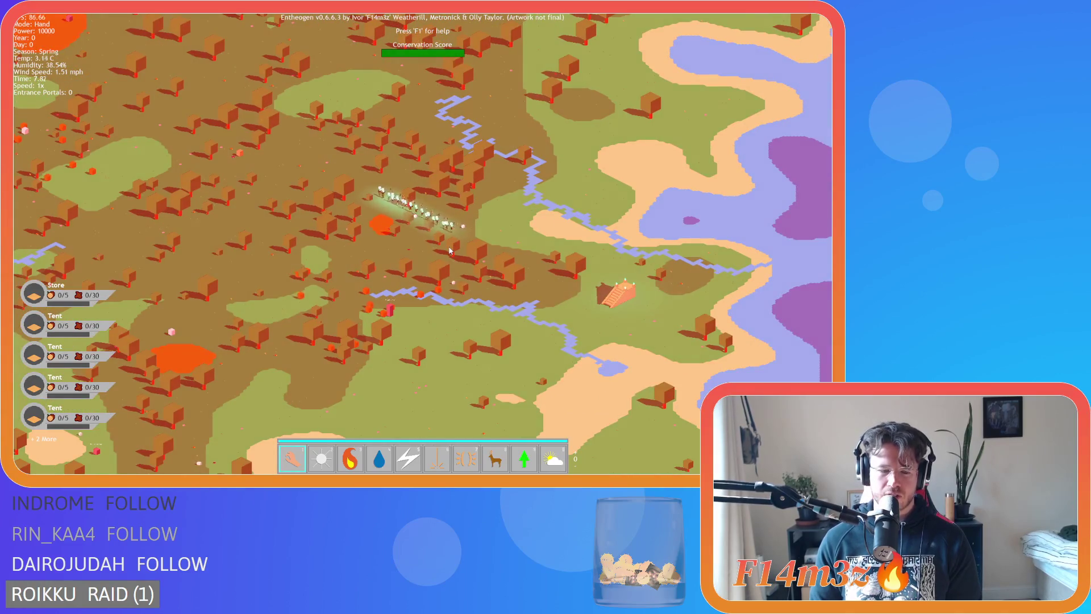
key("Escape")
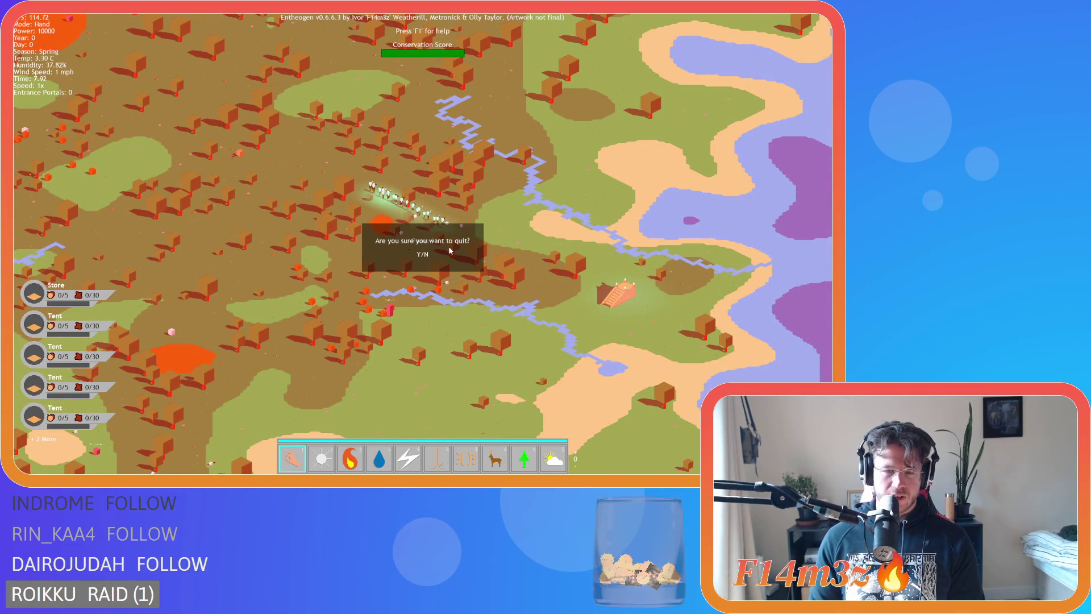
key("y")
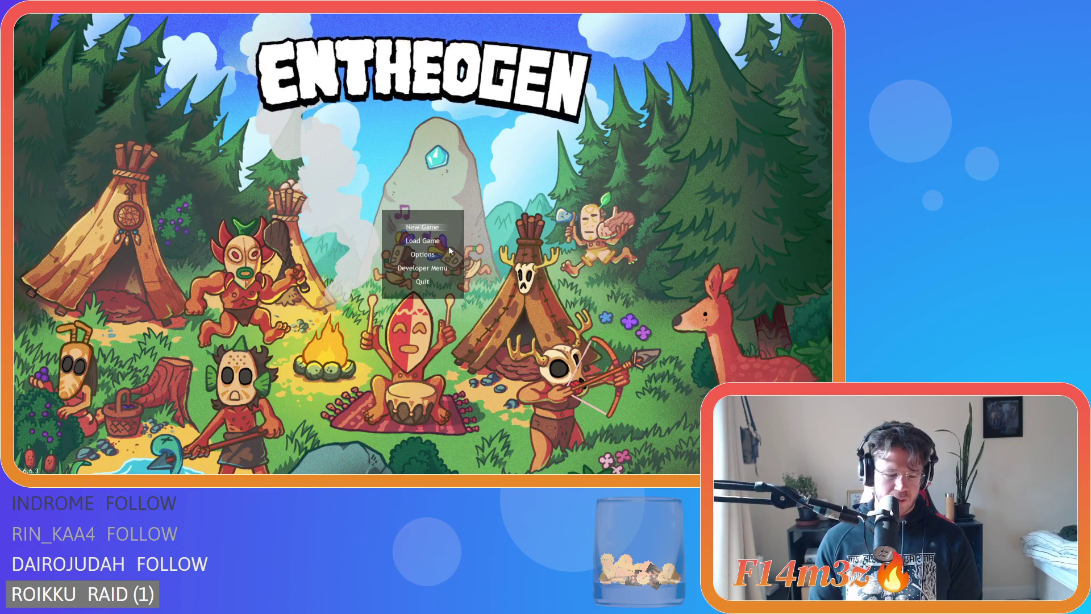
left_click(450, 251)
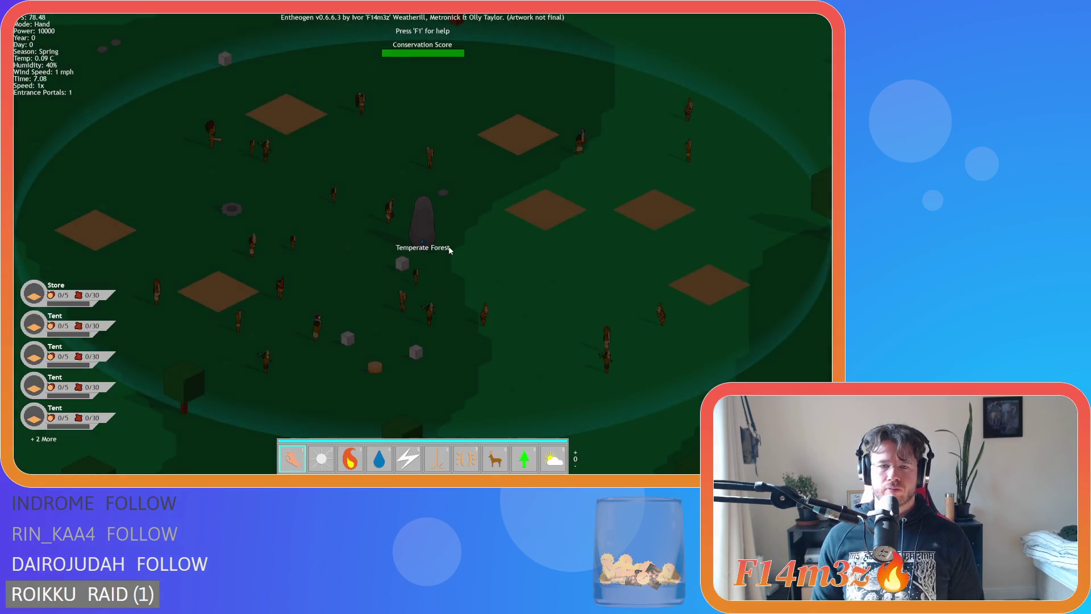
Step: Decline returning to the previous level in the new settlement
scroll(450, 250, "down", 3)
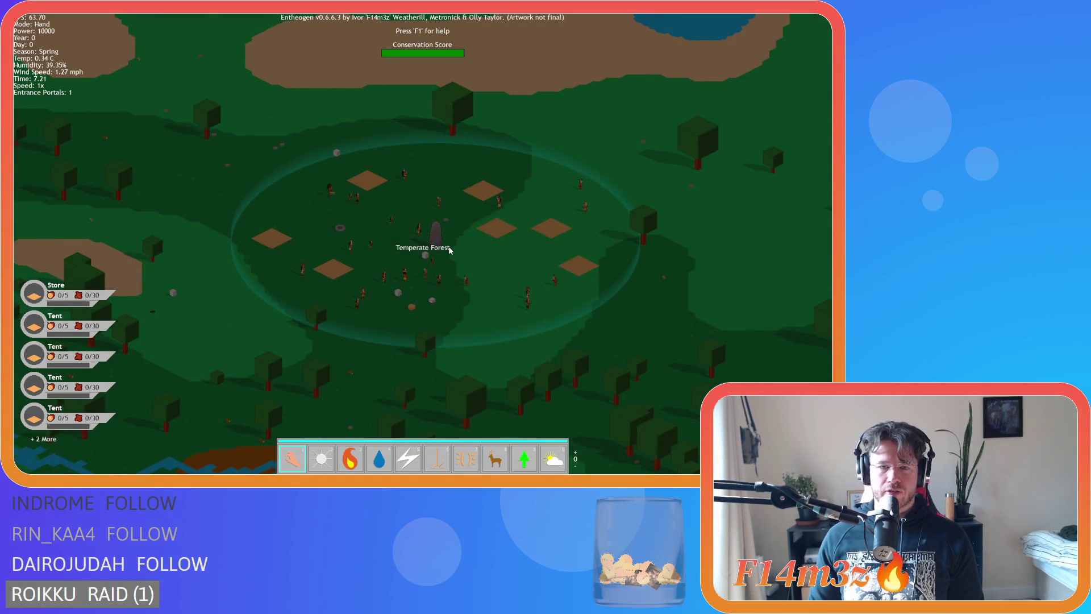
scroll(449, 253, "down", 6)
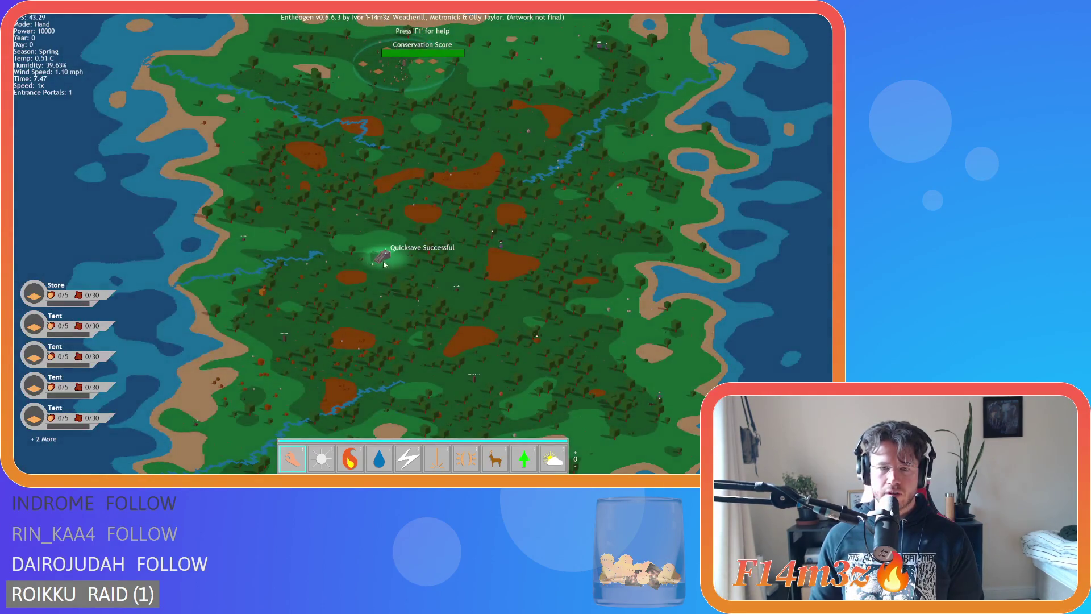
key("n")
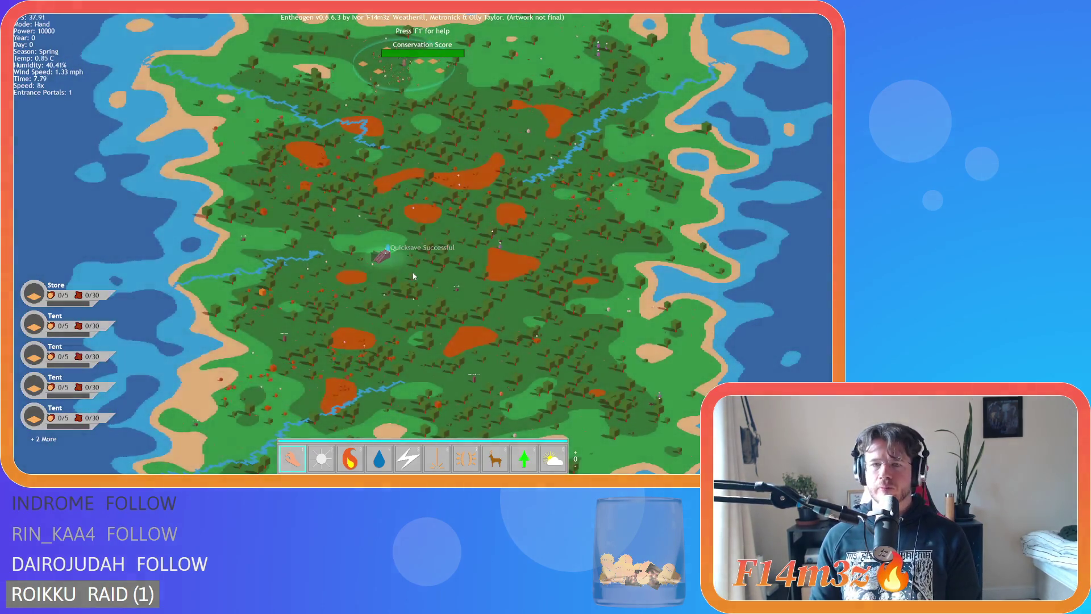
scroll(390, 268, "up", 10)
scroll(412, 271, "down", 4)
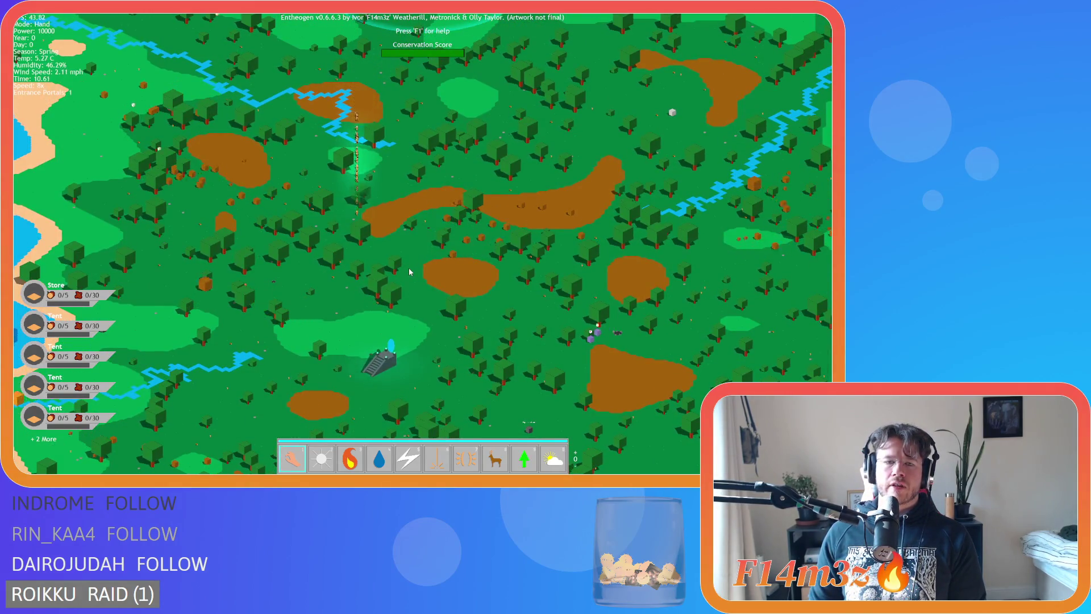
Step: Move the view to the portal stairs and send the villagers through to a new level
key("a")
key("s")
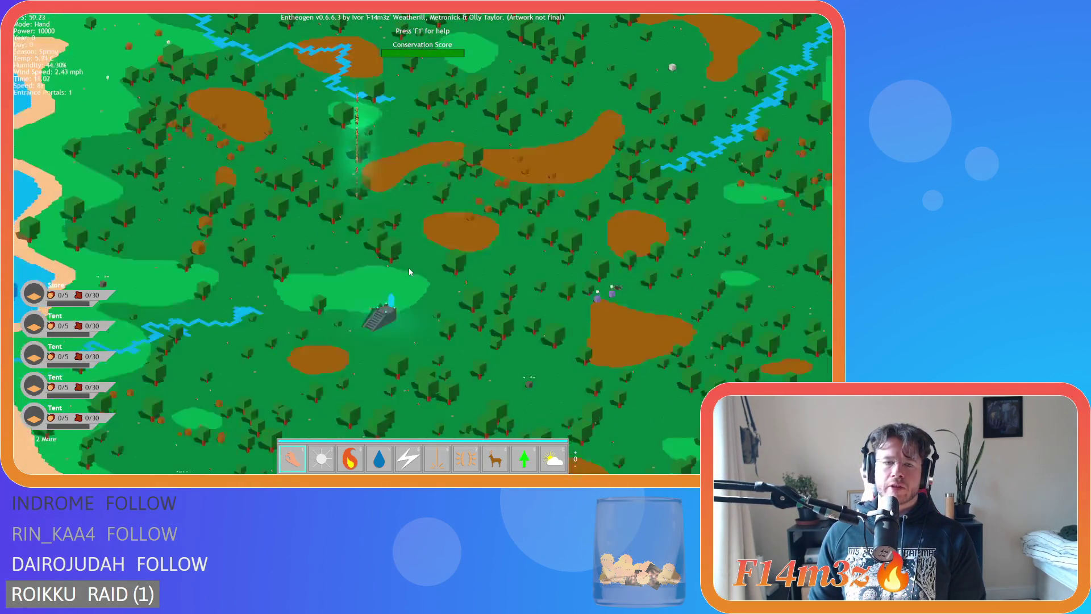
key("a")
key("s")
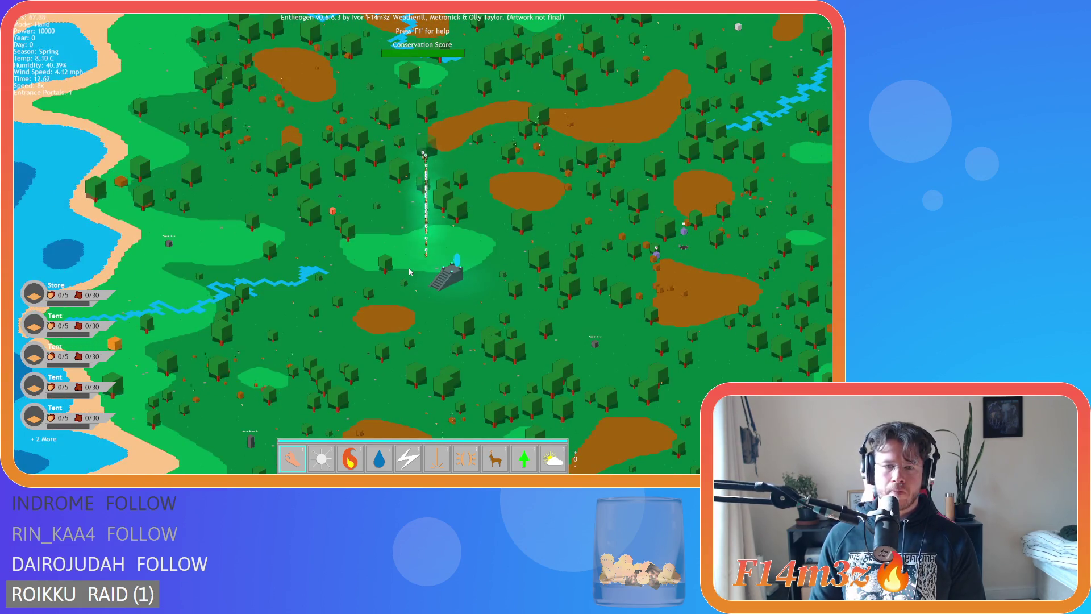
scroll(408, 268, "up", 4)
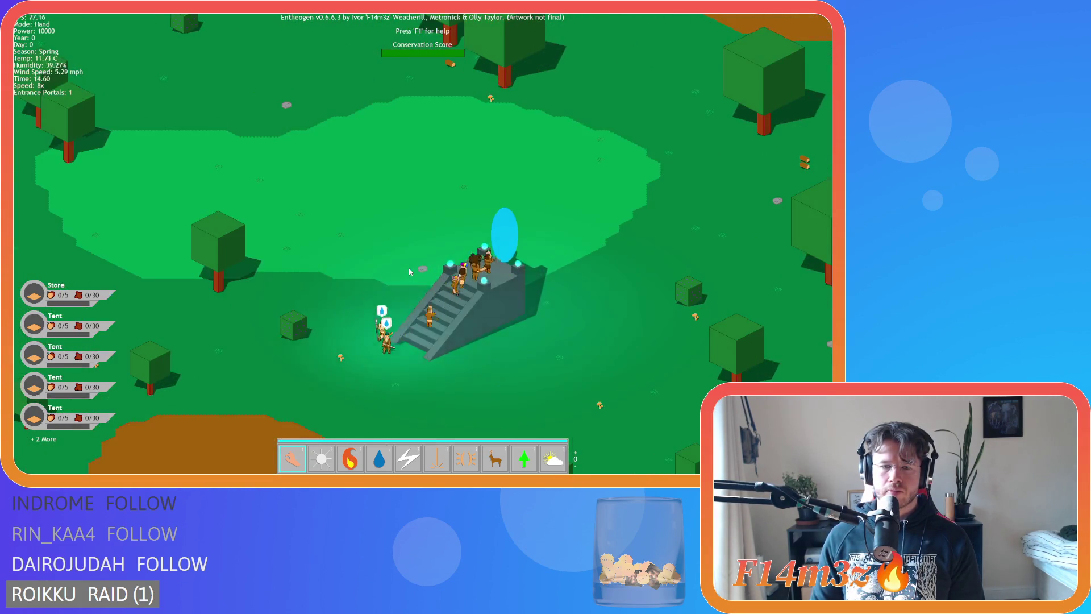
key("d")
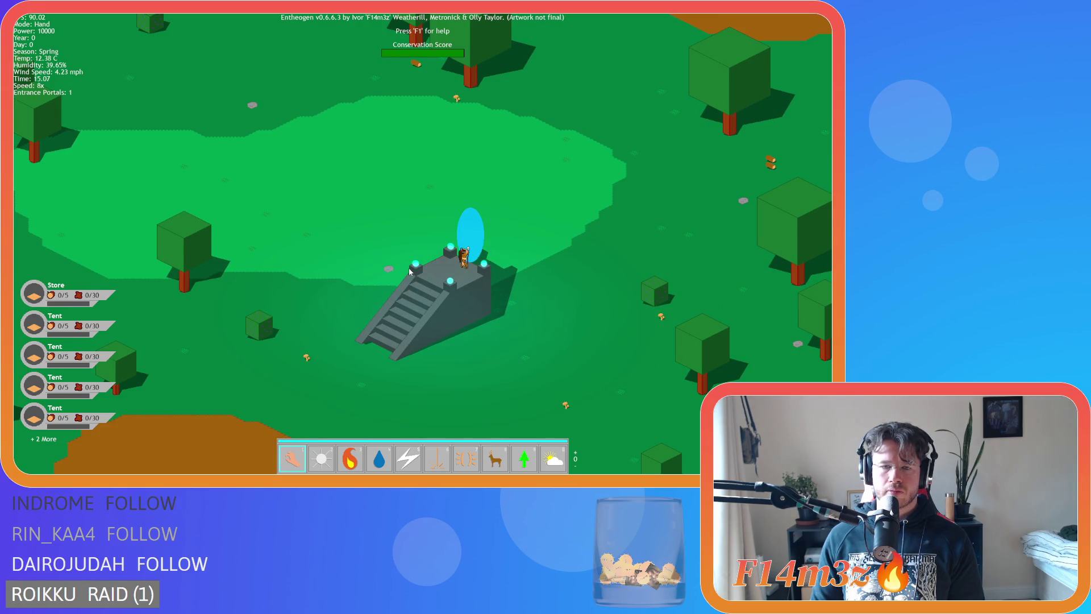
key("r")
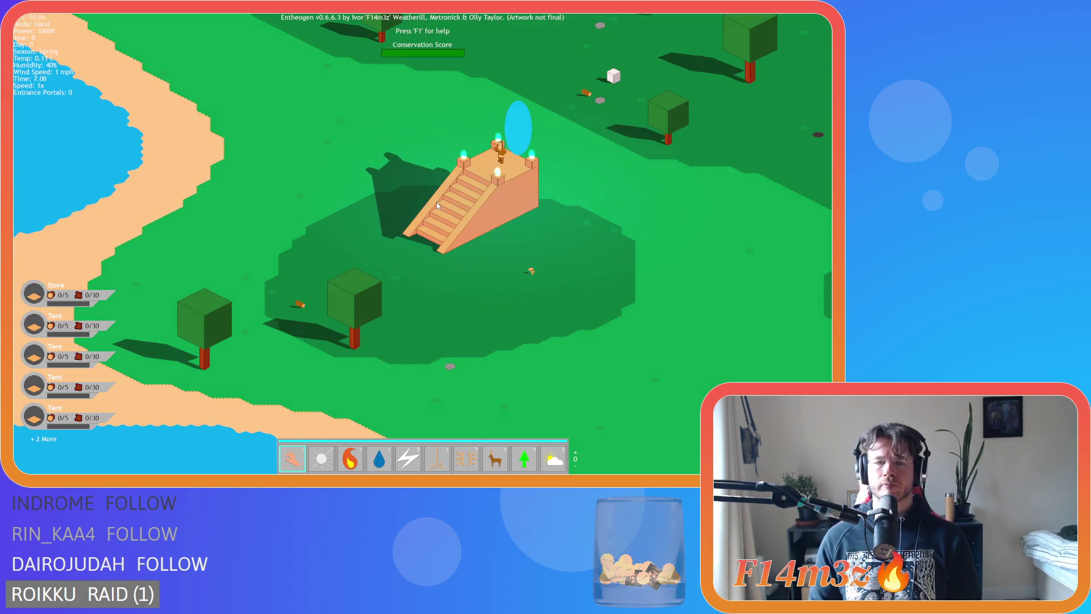
Step: Switch speed to 4x and back to normal while viewing the villager line
key("plus")
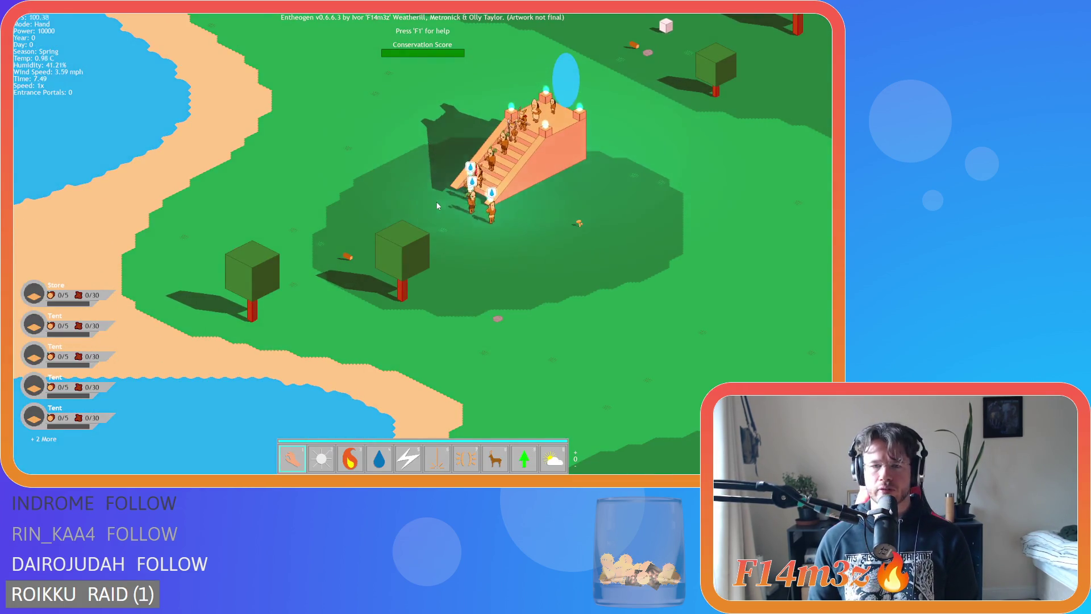
key("minus")
key("d")
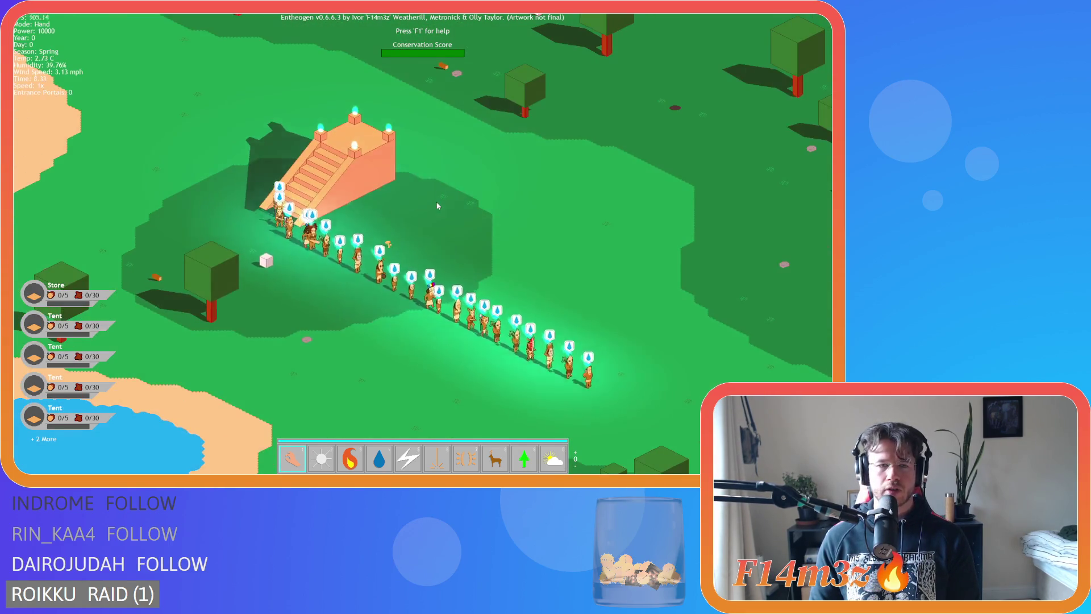
scroll(437, 205, "up", 5)
scroll(437, 206, "down", 8)
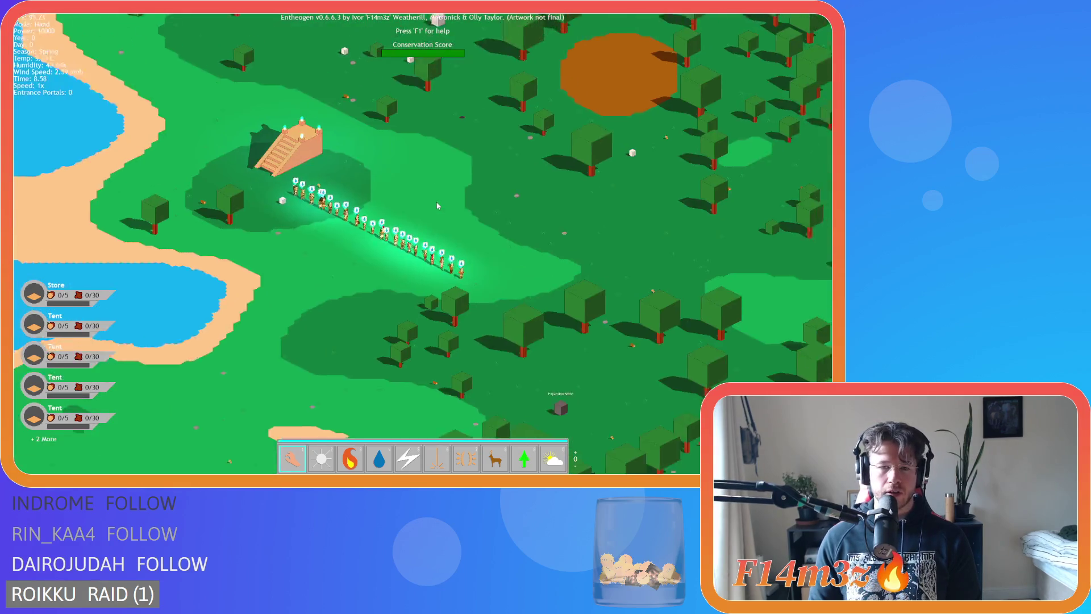
scroll(437, 206, "up", 3)
scroll(438, 206, "up", 2)
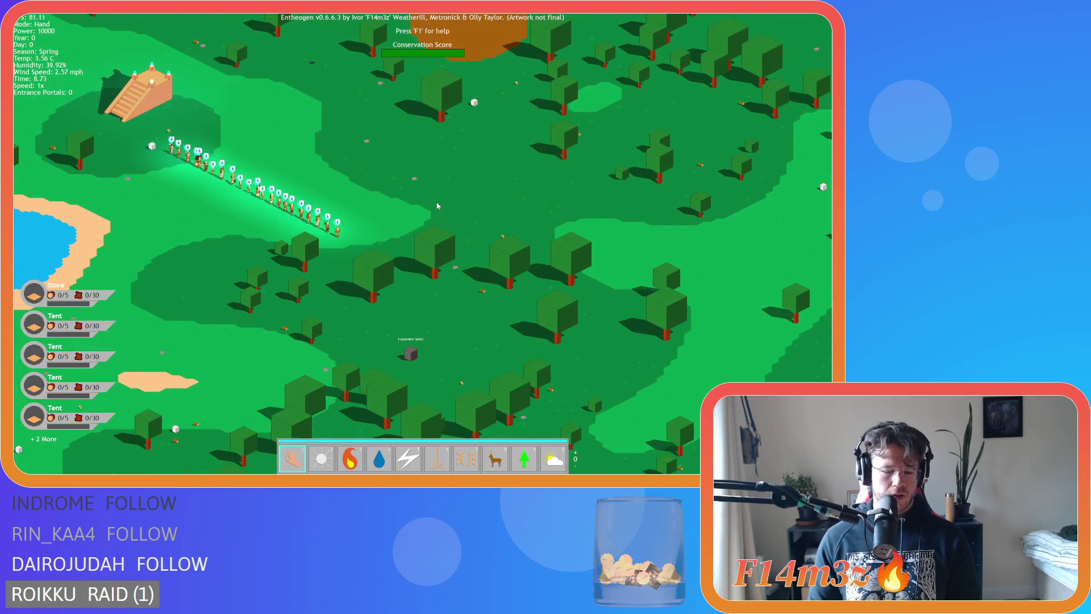
scroll(438, 206, "down", 3)
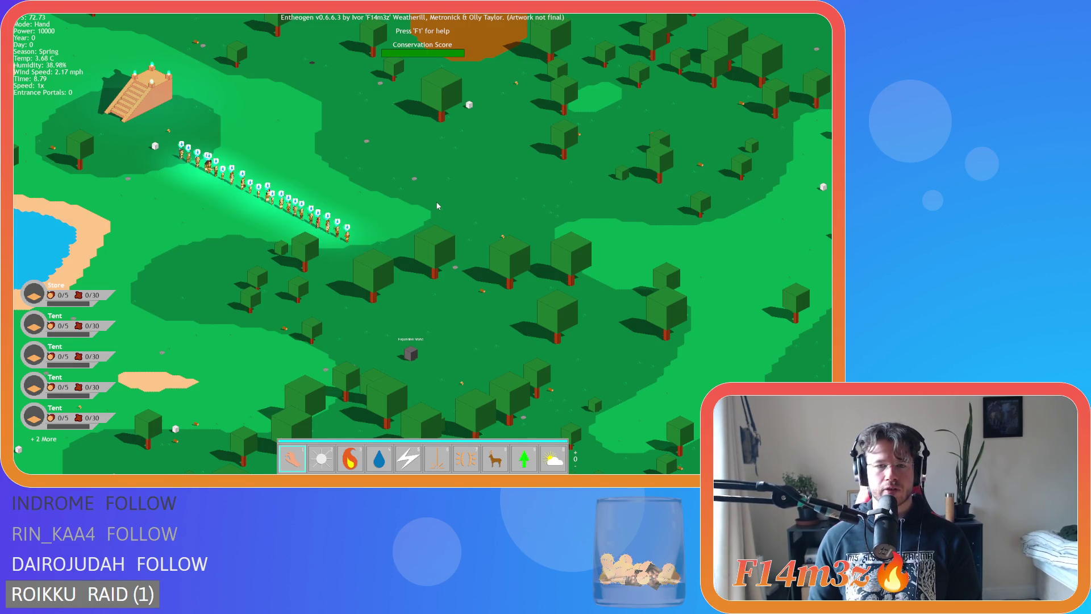
Step: Quickload the saved settlement with F9, quit to the title screen, and close the game window
key("F9")
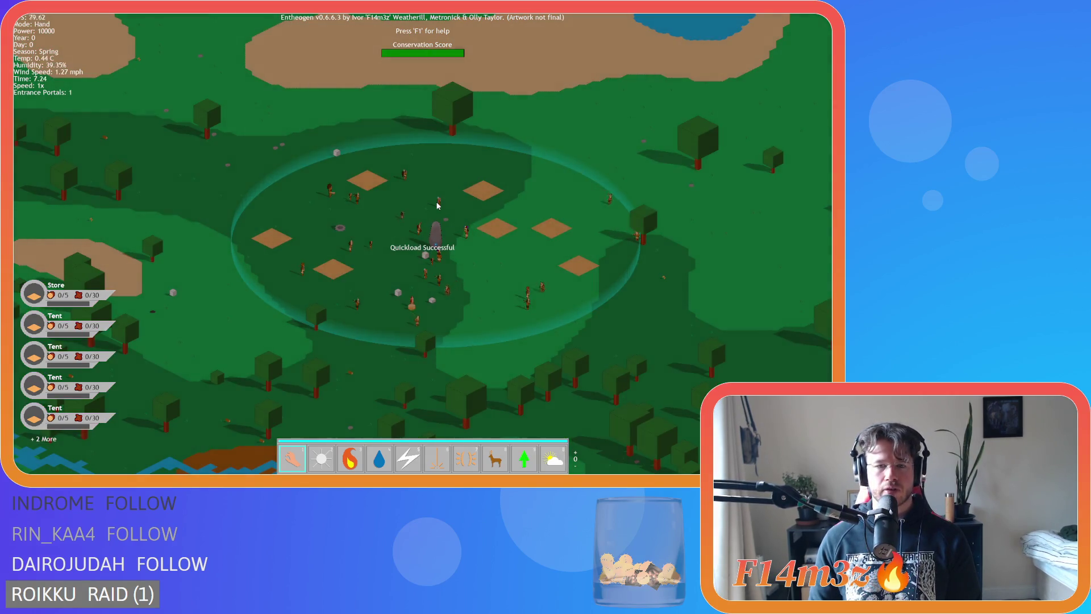
scroll(437, 206, "down", 5)
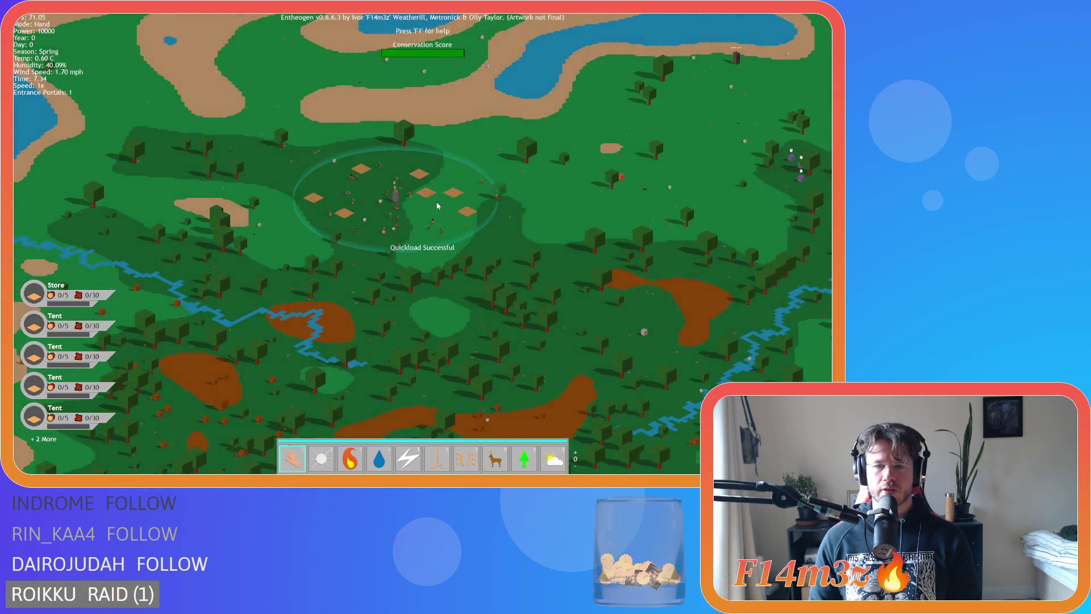
key("Escape")
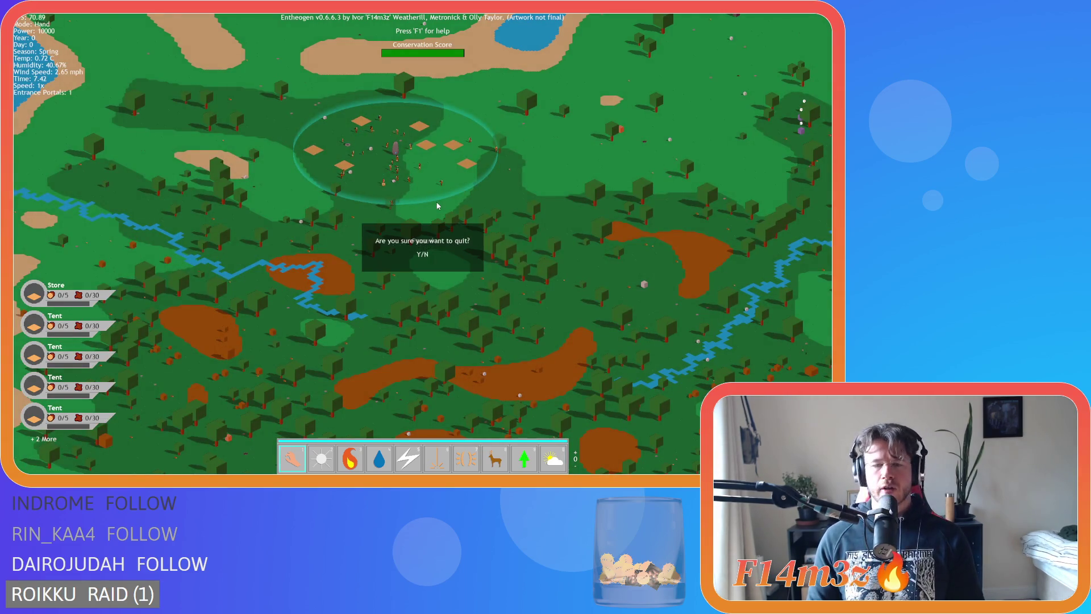
key("y")
key("Escape")
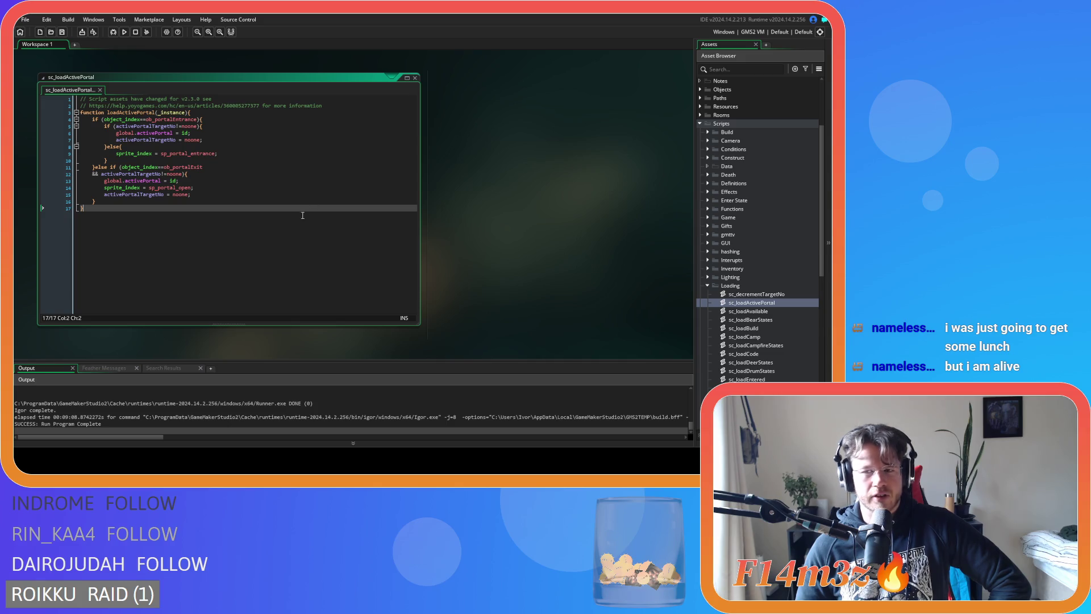
Step: Collapse the Loading script folder and dismiss the workspace context menu
left_click(711, 285)
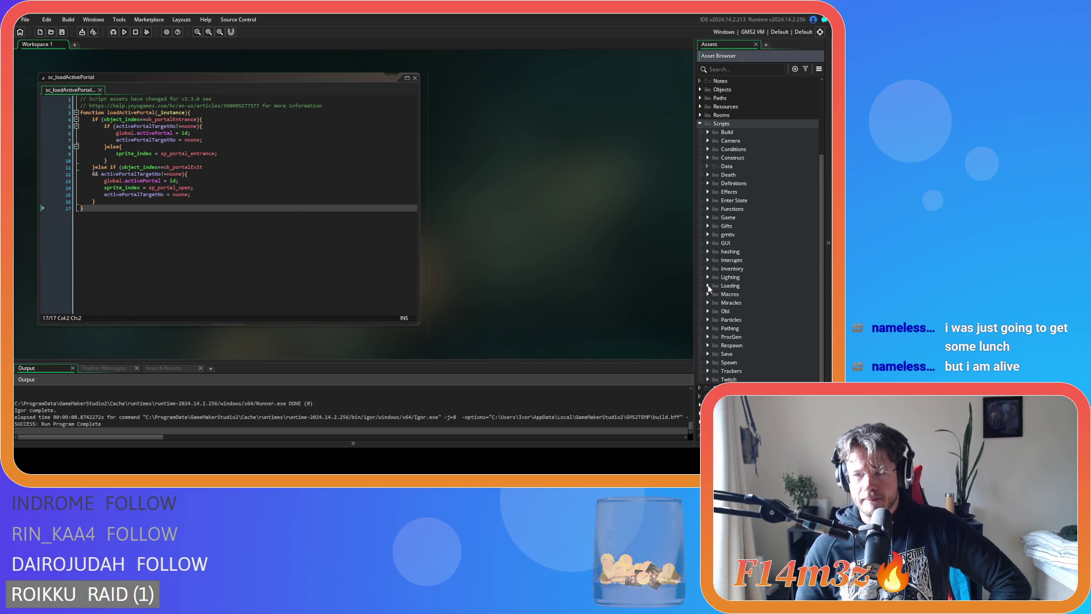
right_click(550, 208)
left_click(548, 176)
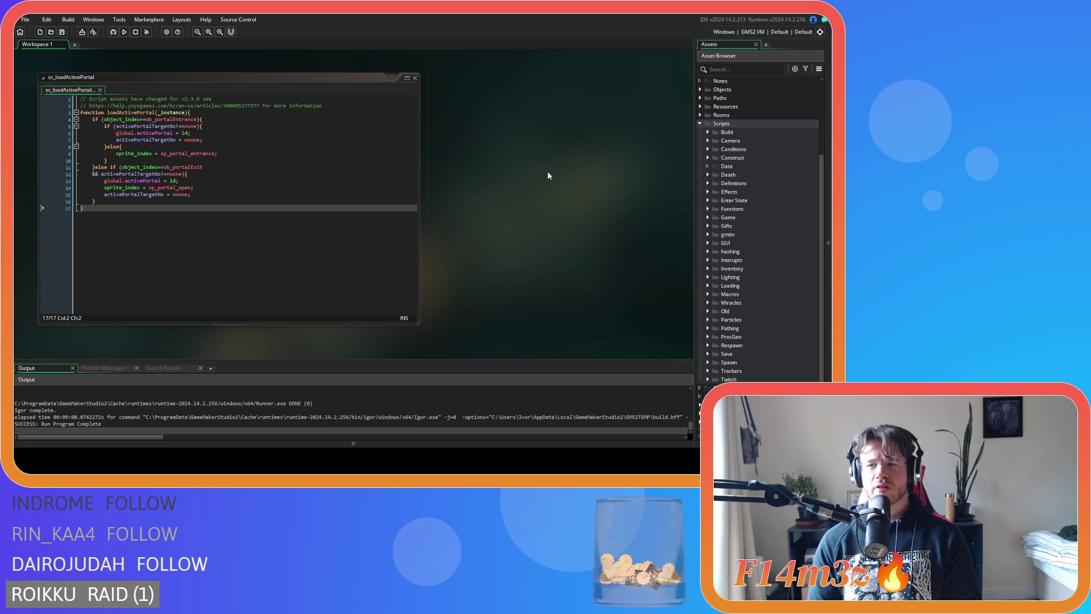
scroll(709, 155, "up", 1)
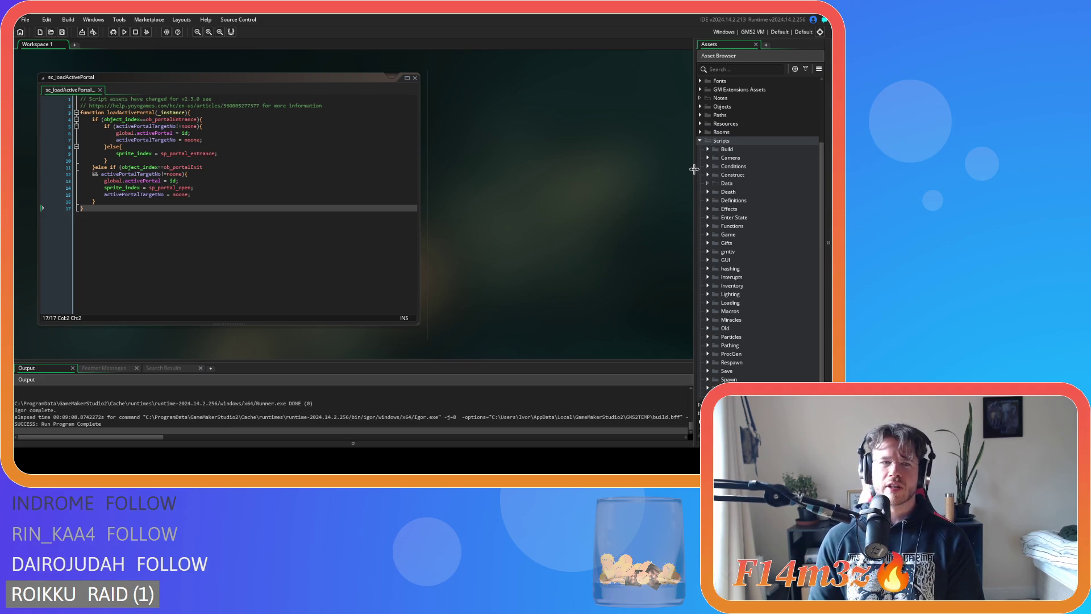
scroll(715, 205, "up", 5)
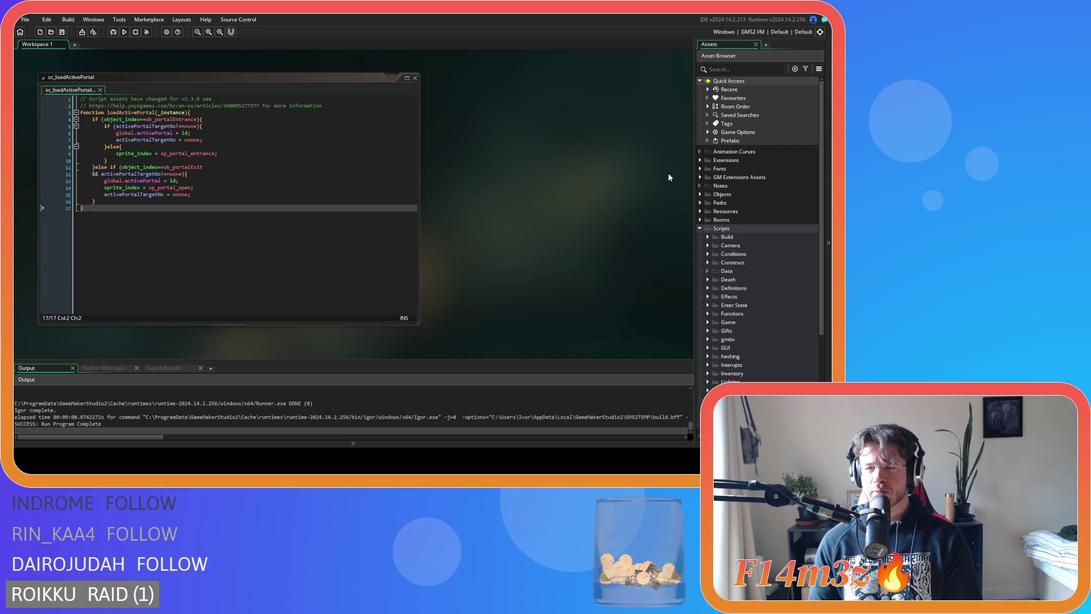
Step: Briefly open ob_sound from Objects > Game, then open ob_save from the Save folder
left_click(702, 195)
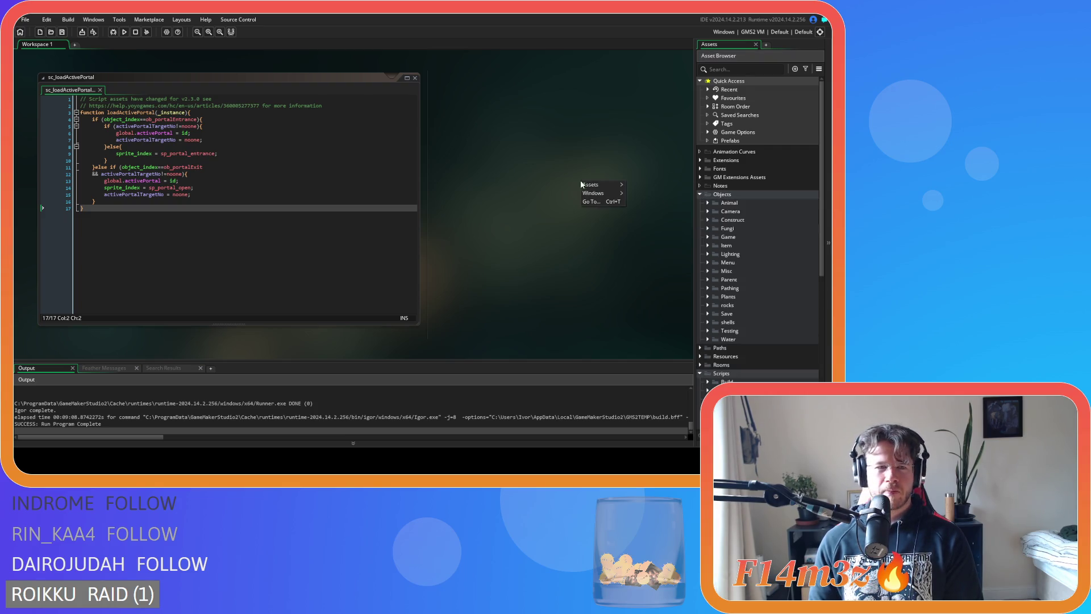
left_click(707, 238)
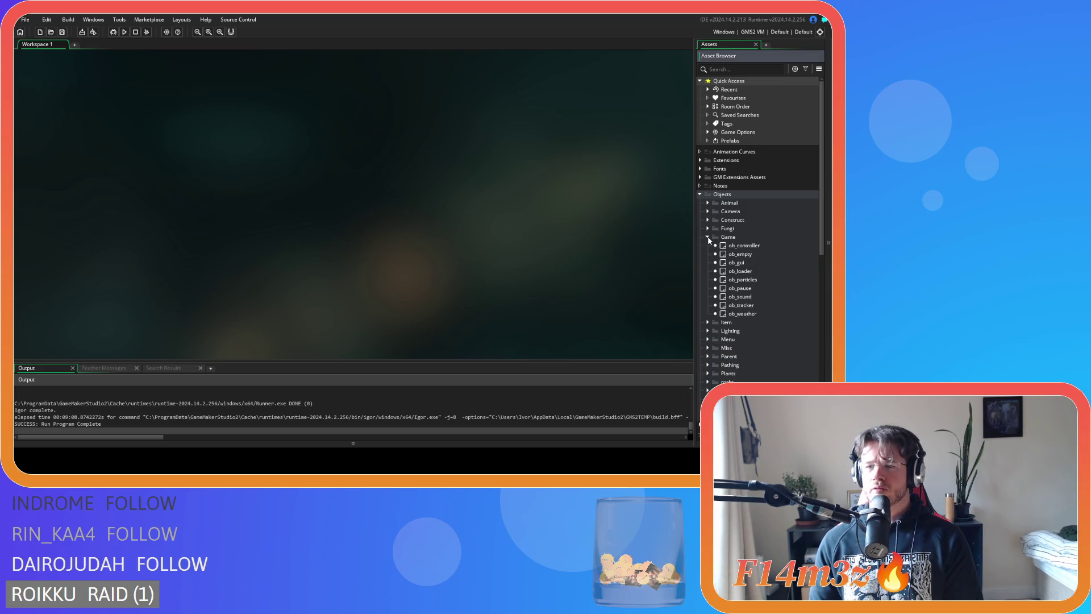
double_click(753, 297)
left_click(140, 111)
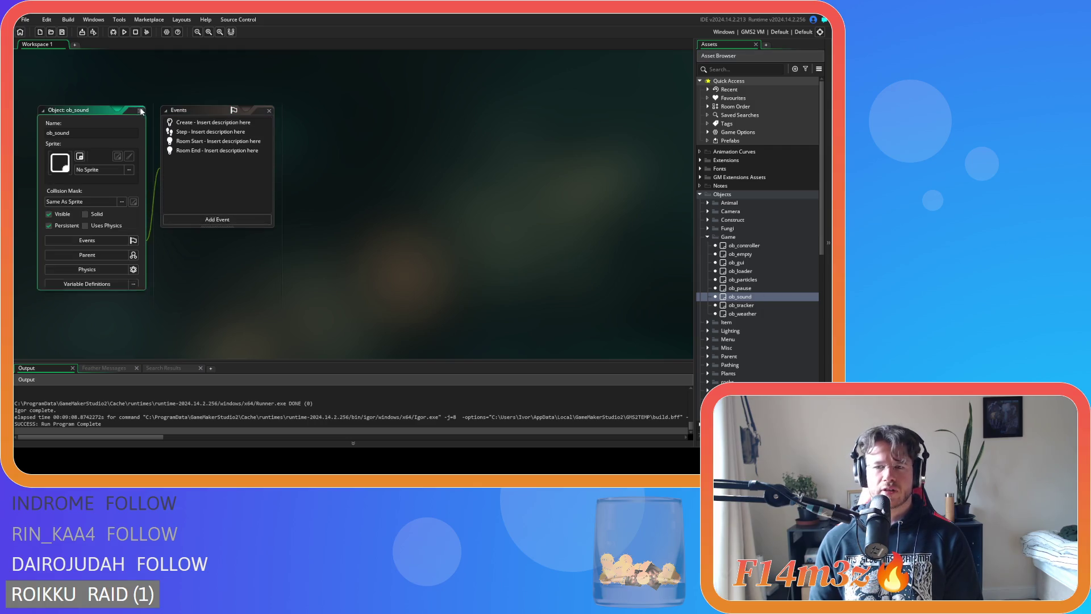
left_click(707, 237)
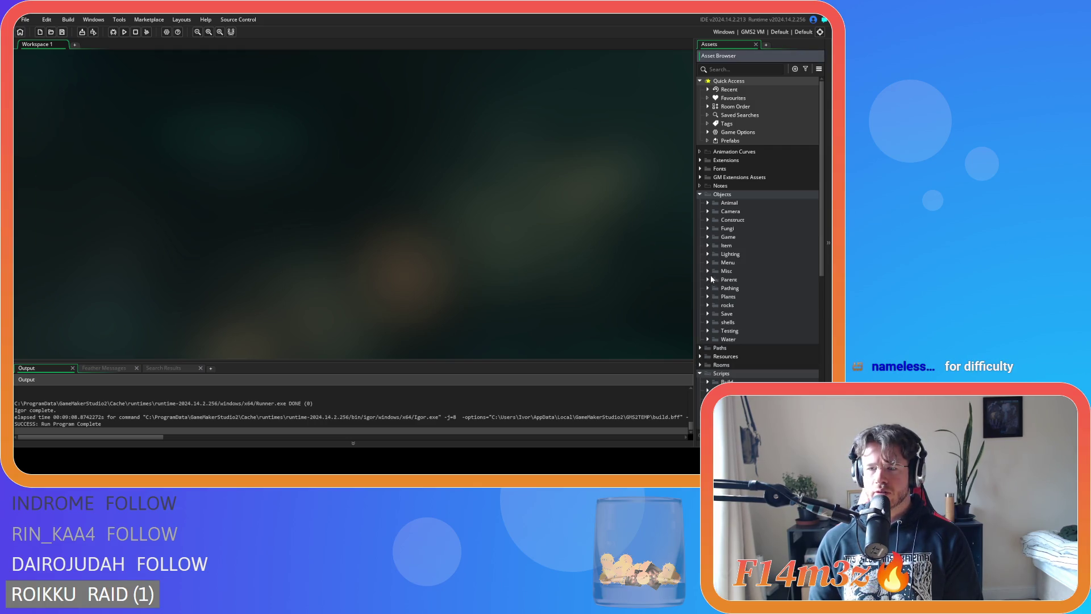
left_click(708, 314)
left_click(745, 332)
double_click(745, 331)
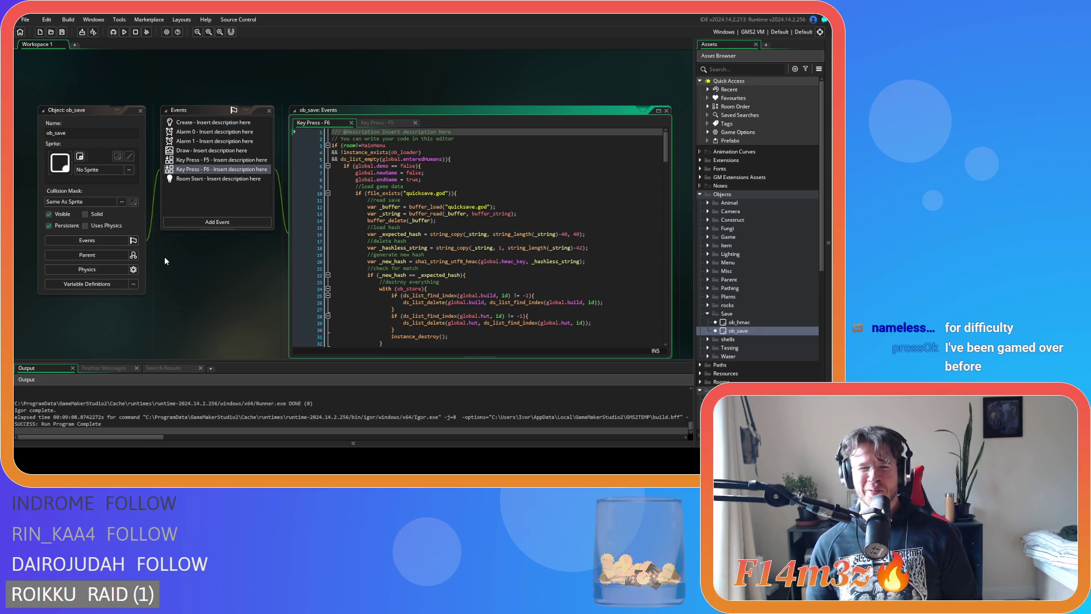
mouse_move(363, 151)
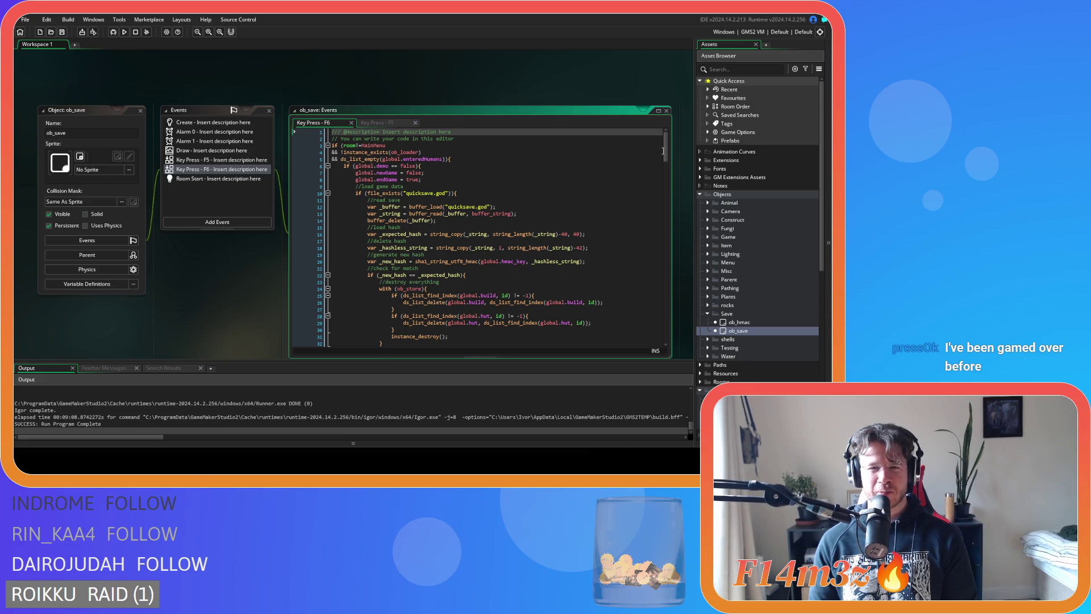
scroll(666, 163, "down", 3)
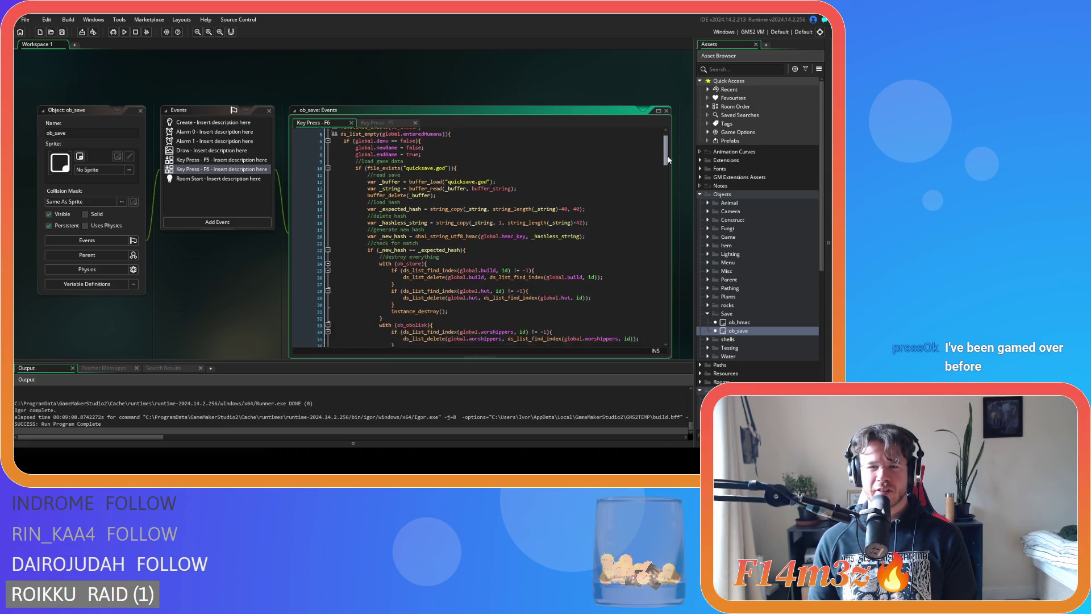
scroll(511, 227, "up", 3)
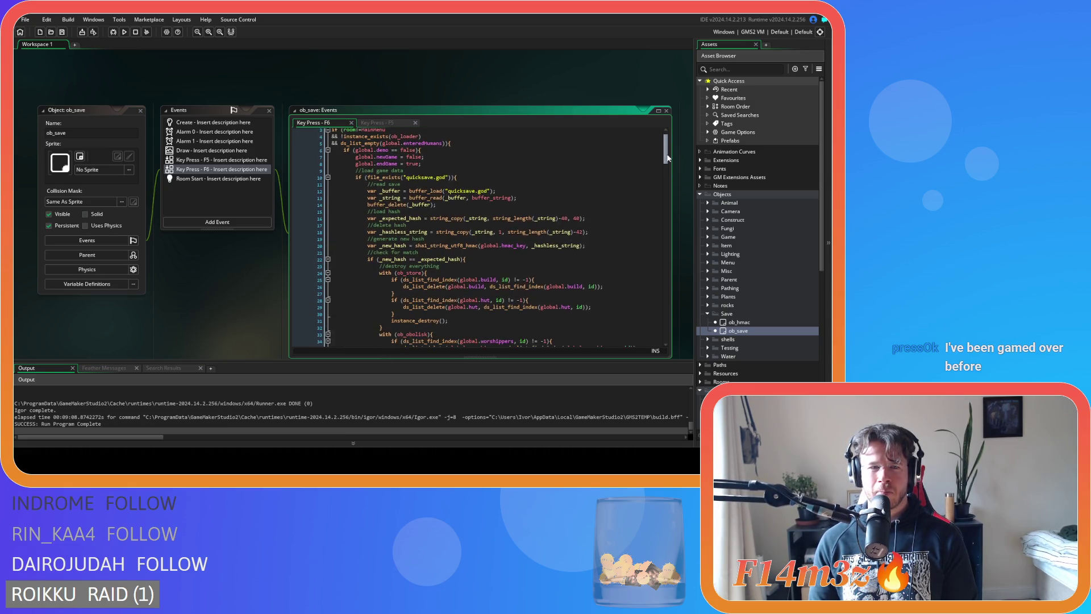
left_click(242, 159)
left_click(241, 170)
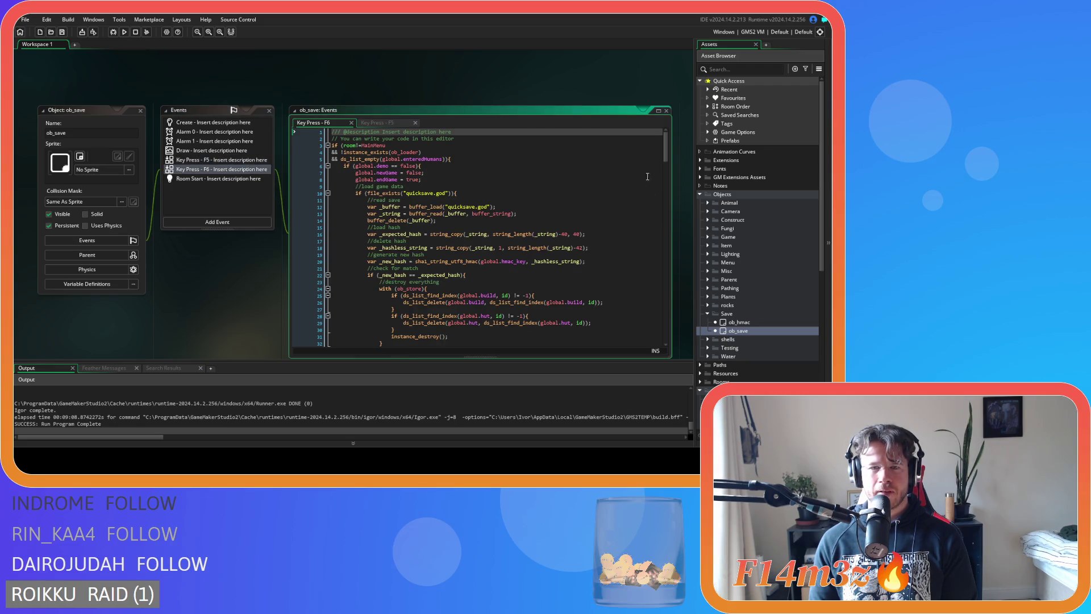
mouse_move(666, 157)
left_mouse_down()
mouse_move(679, 345)
mouse_move(666, 153)
left_mouse_up()
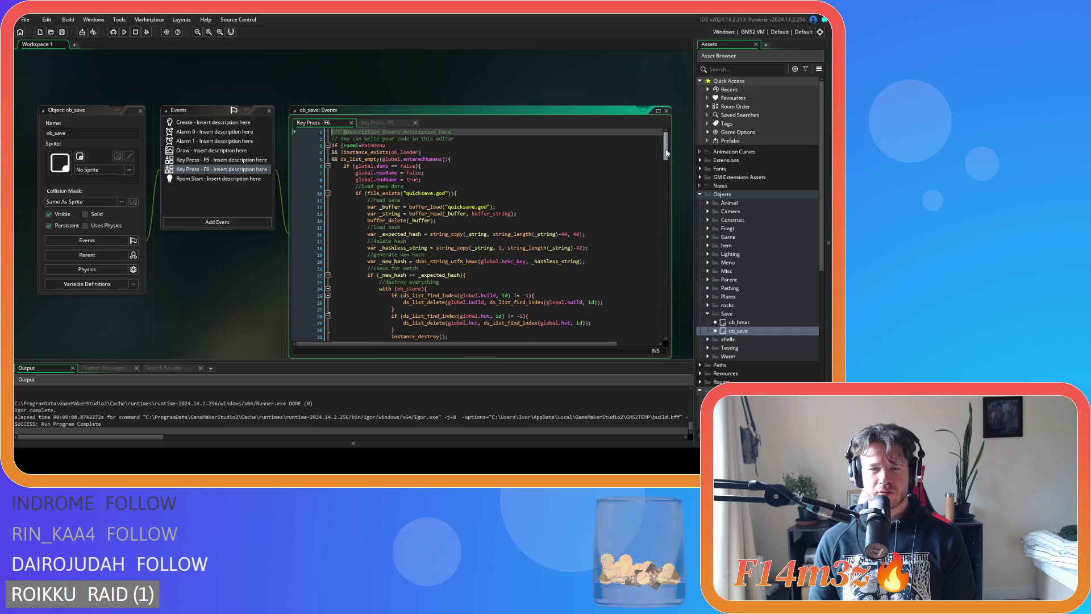
left_click(530, 159)
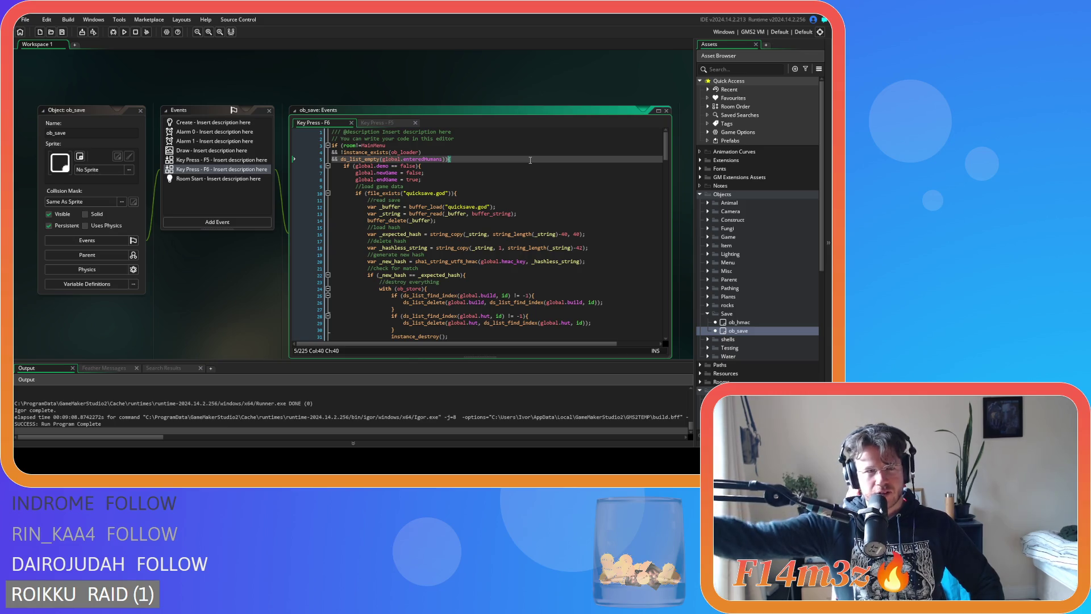
left_click(63, 32)
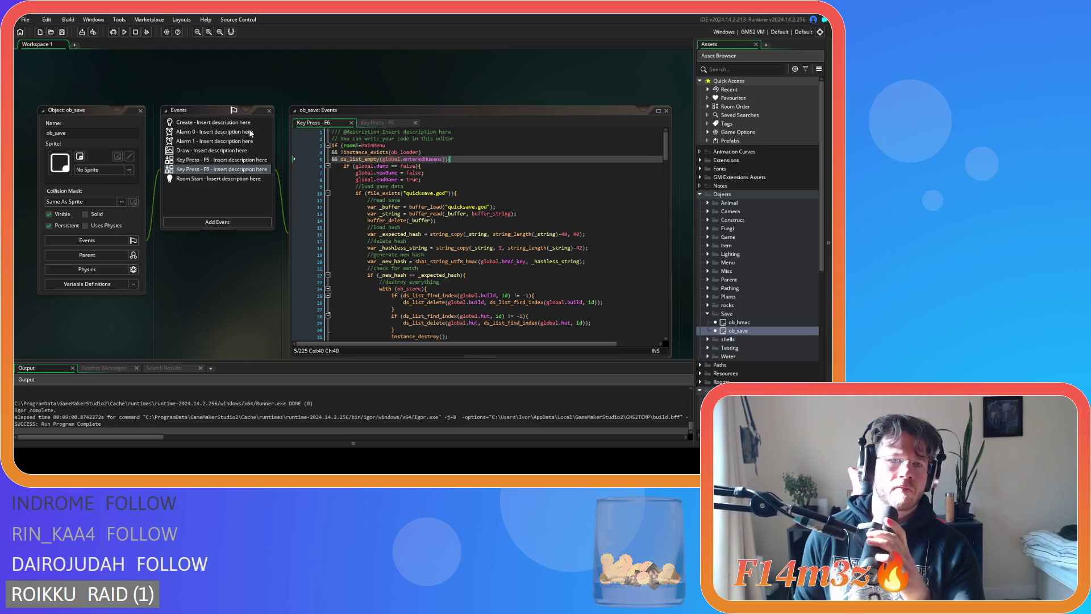
Step: Move the Key Press - F6 tab after F5 and scroll through the F6 code back to its top
left_click_drag(318, 122, 412, 122)
scroll(621, 190, "down", 15)
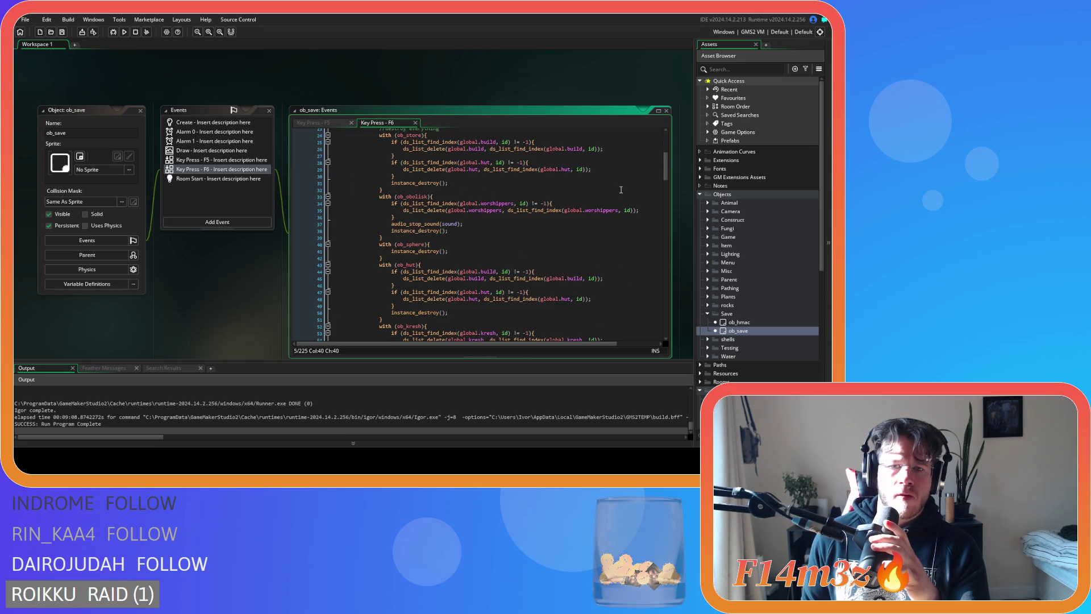
scroll(621, 189, "down", 20)
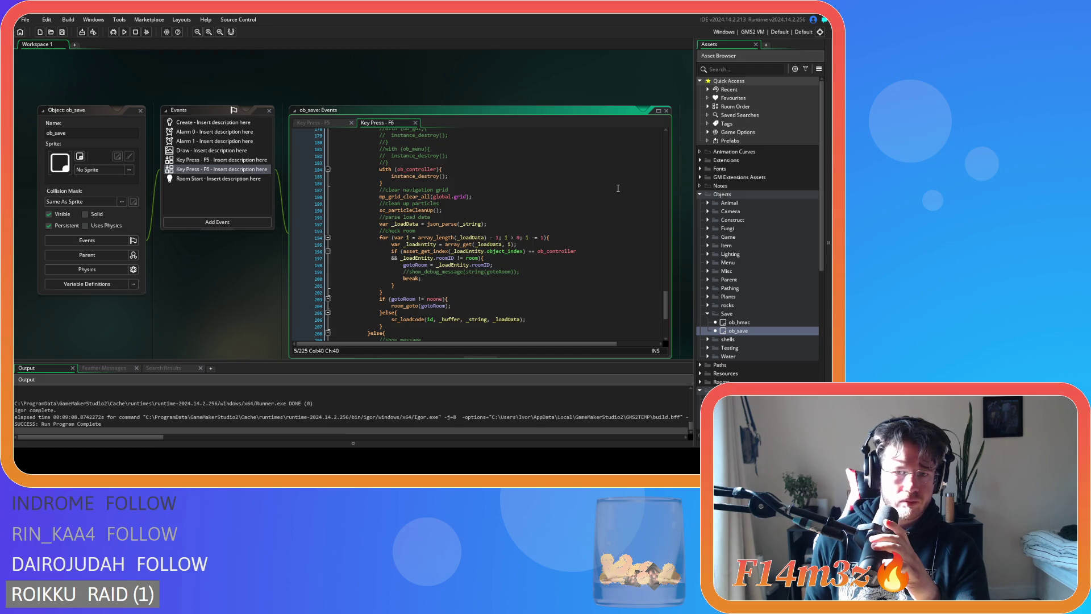
scroll(618, 188, "down", 4)
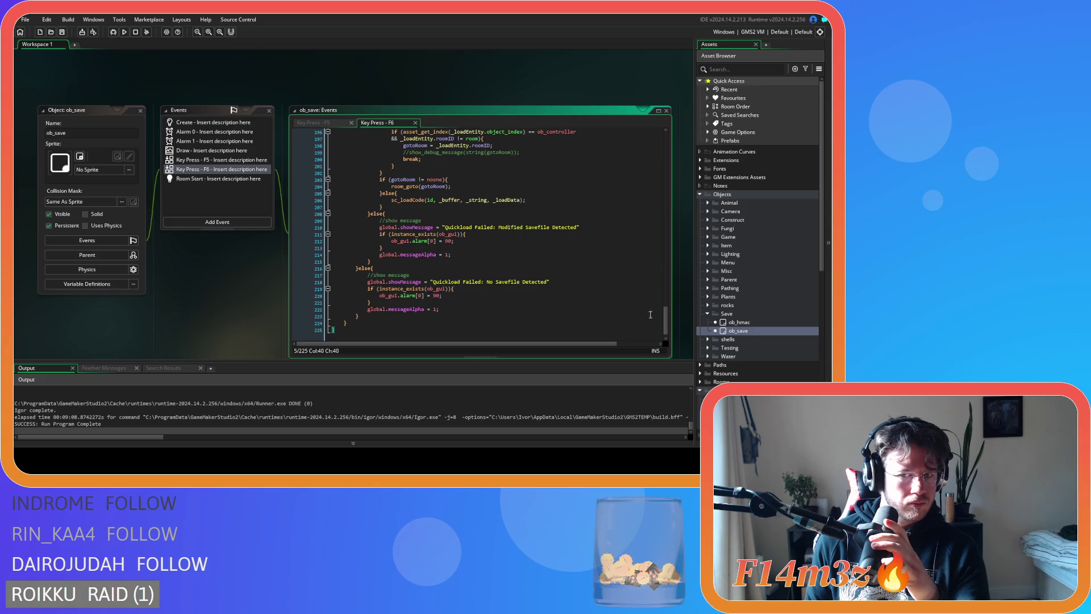
left_click_drag(668, 324, 662, 137)
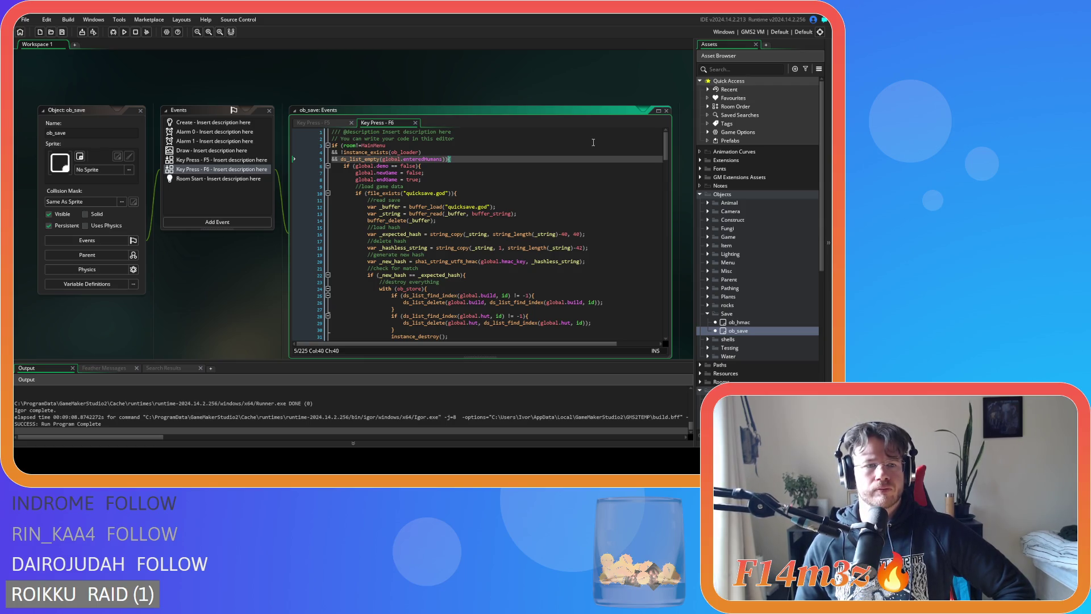
Step: Open ob_gui's Draw GUI code from Objects > Game and place the cursor on global.ToD, line 67
left_click(553, 157)
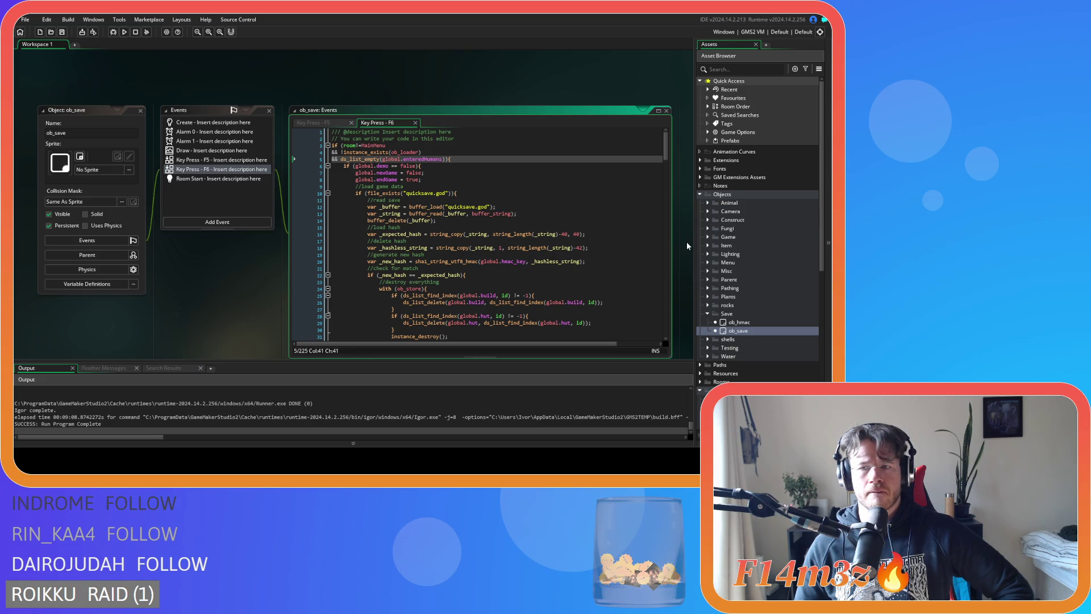
left_click(708, 236)
left_click(733, 263)
double_click(734, 262)
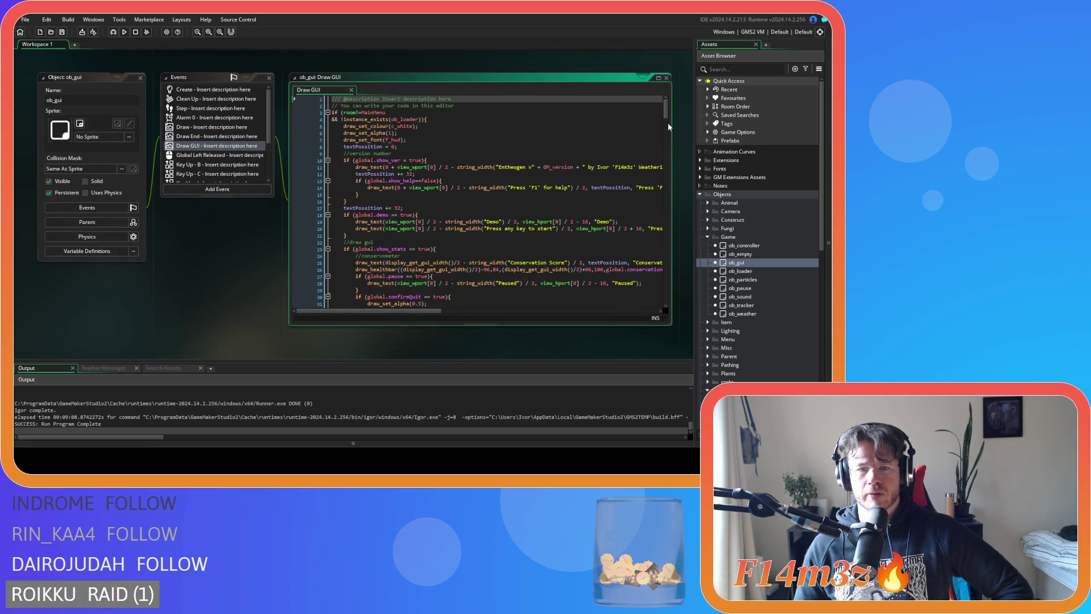
left_click_drag(669, 115, 671, 141)
scroll(671, 145, "down", 3)
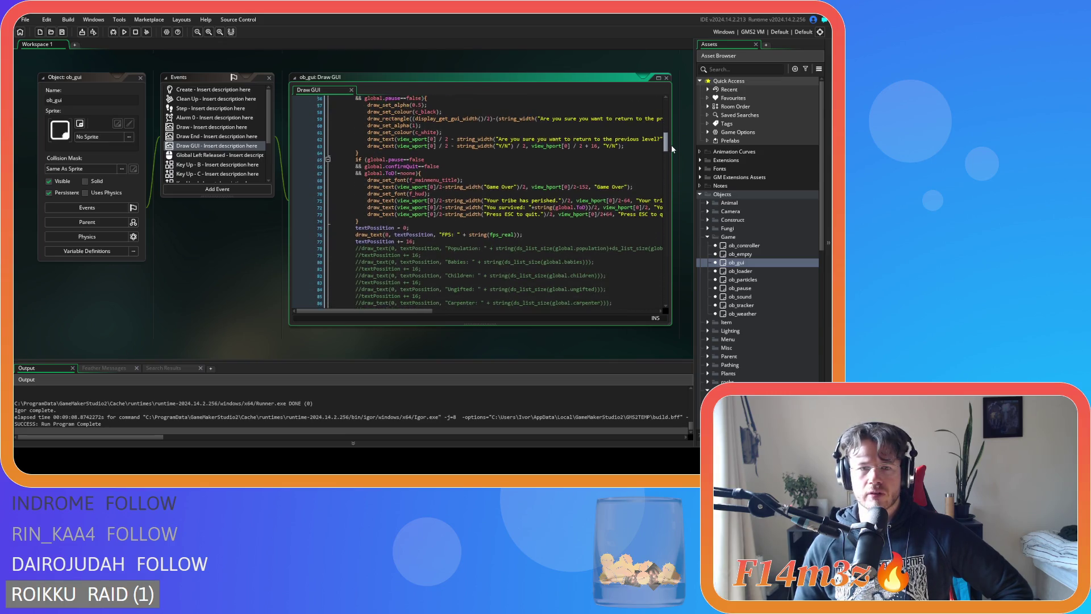
left_click(370, 168)
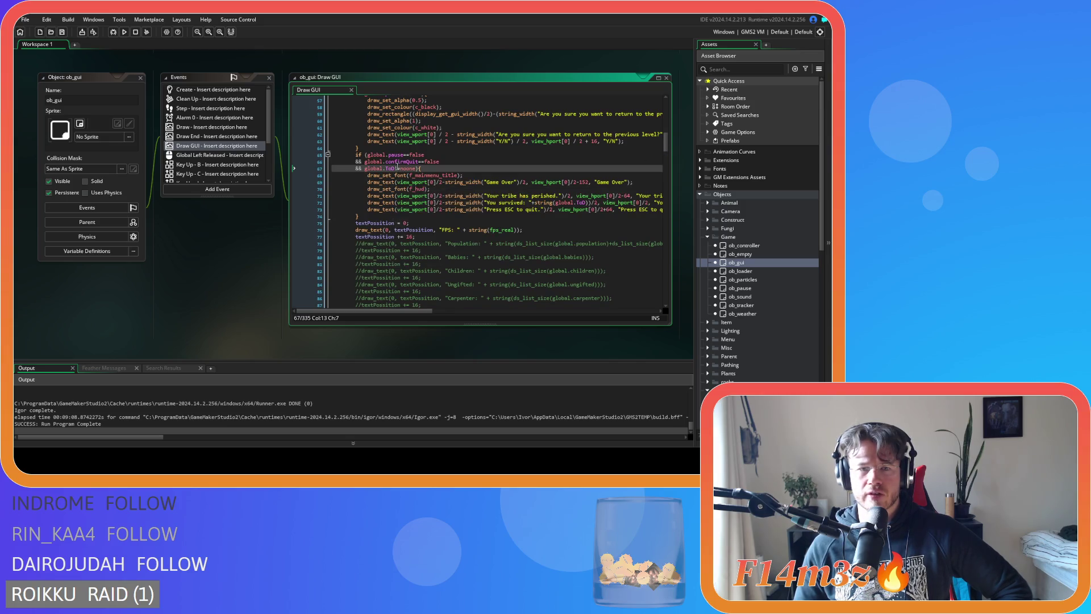
Step: Search the whole project for global.ToD and jump to its use in sc_saveController
mouse_move(407, 174)
key("ctrl+shift+f")
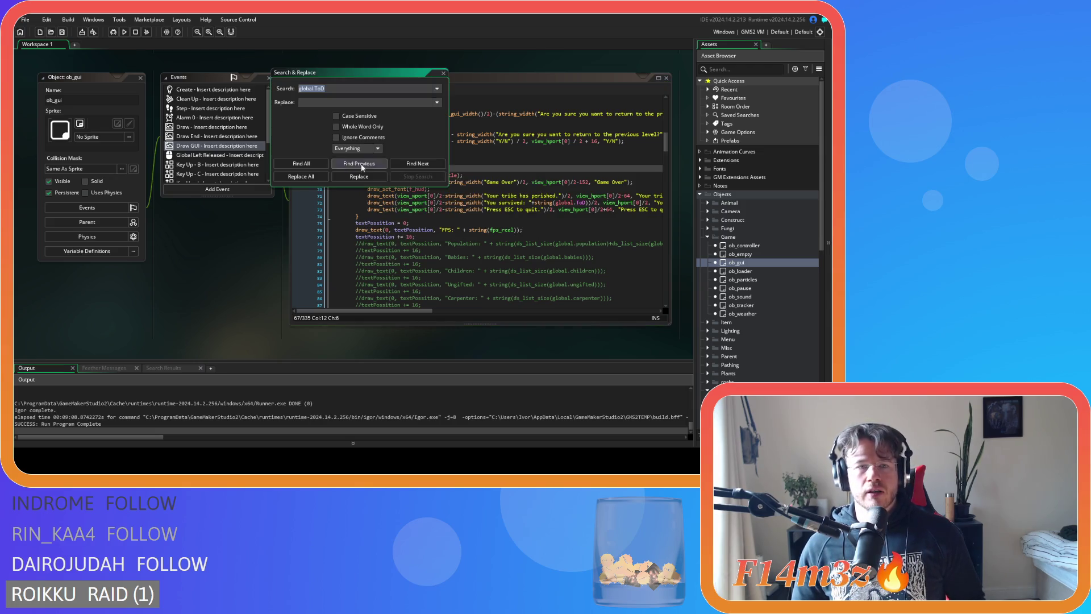
left_click(310, 165)
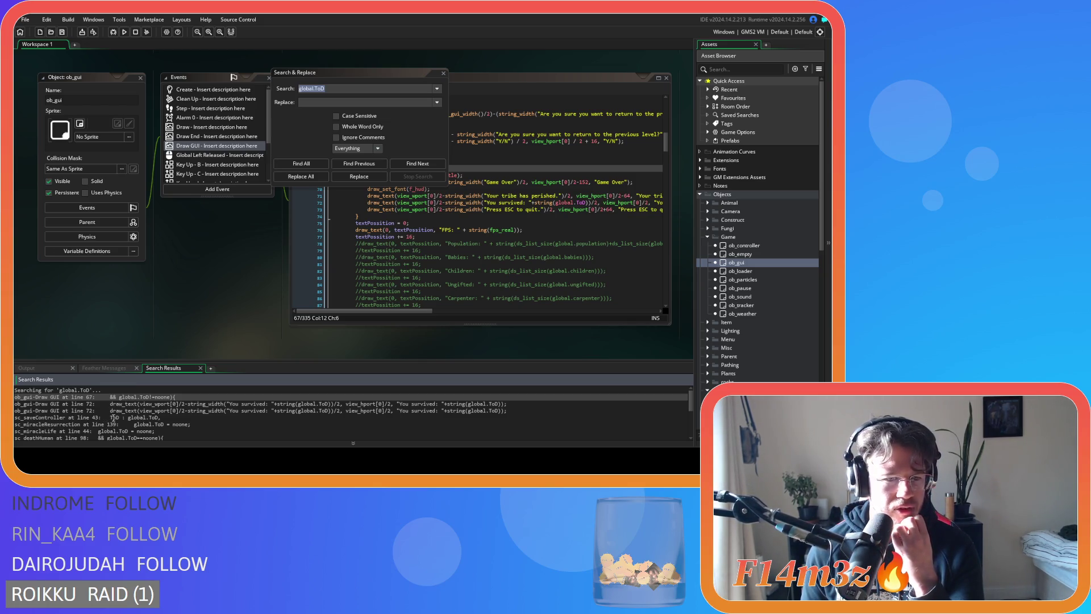
left_click(114, 418)
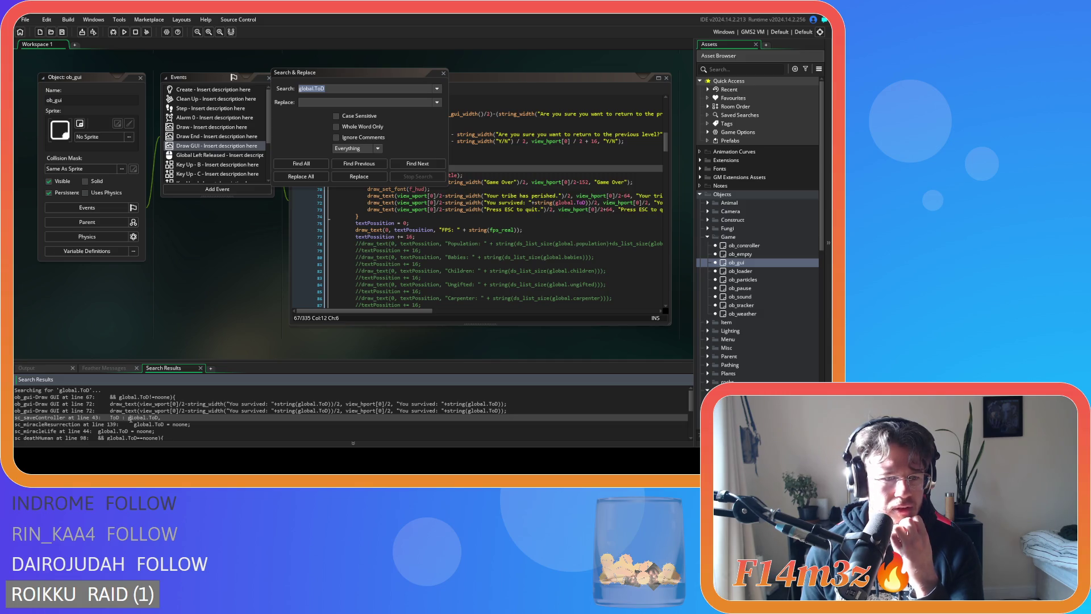
Step: Scroll through all 13 global.ToD results to the end, then close the search
scroll(130, 419, "down", 1)
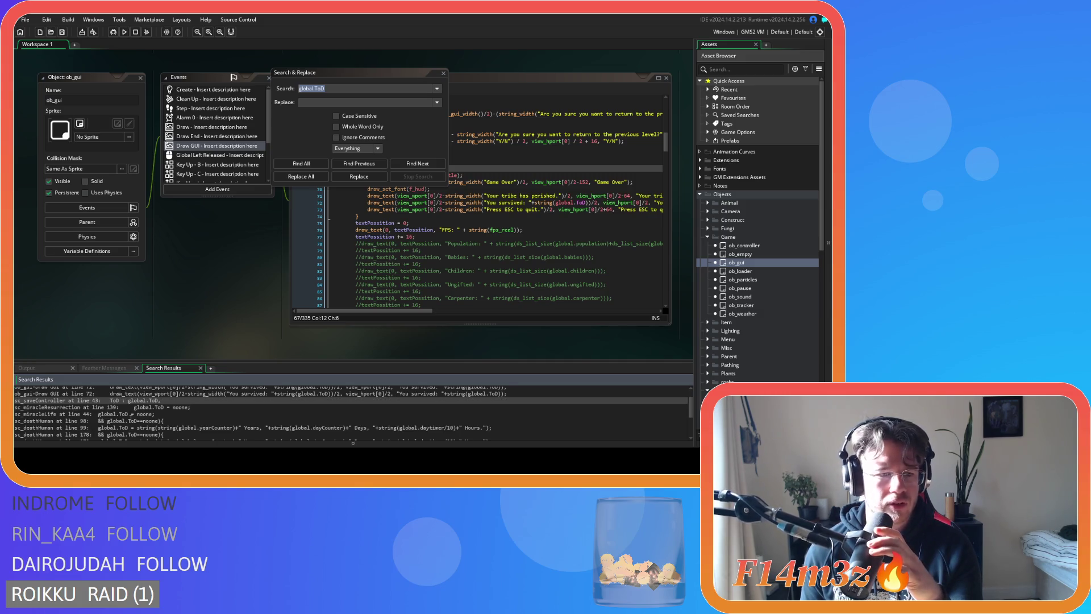
scroll(131, 426, "down", 1)
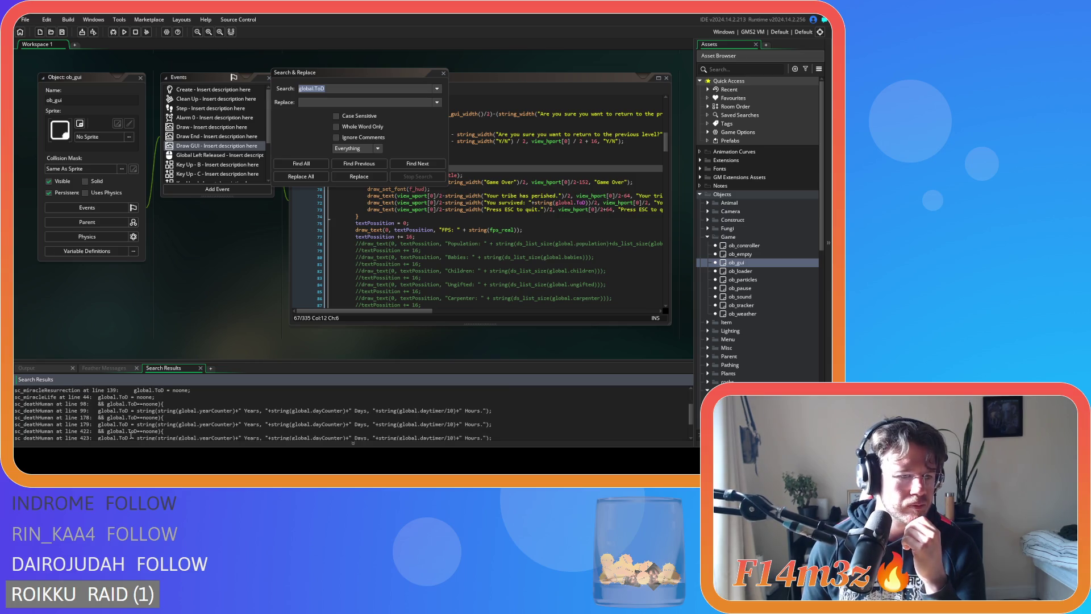
scroll(131, 435, "up", 2)
scroll(131, 436, "down", 1)
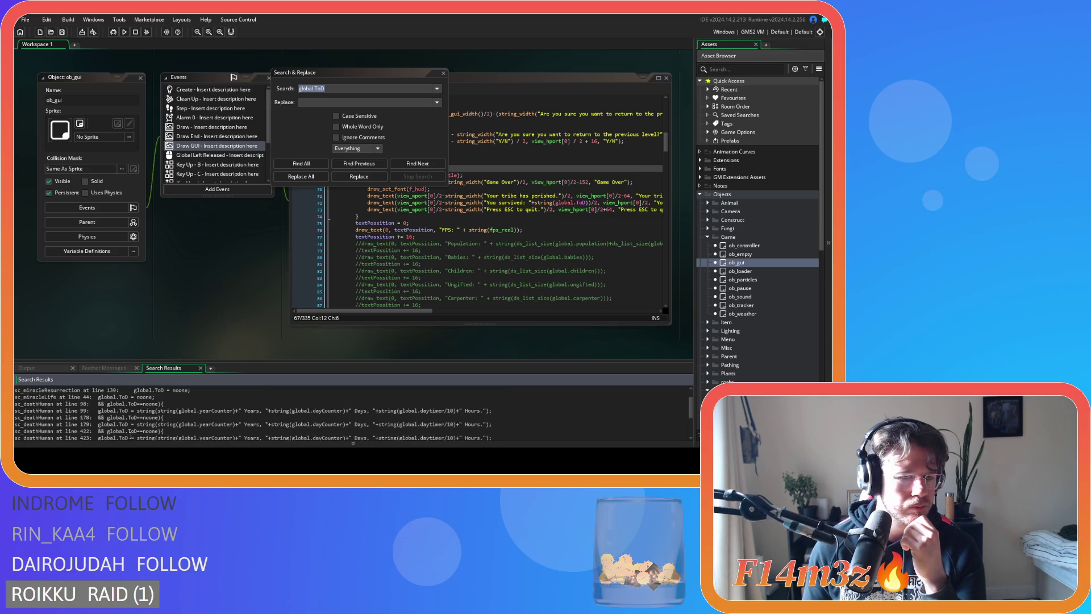
scroll(131, 436, "down", 2)
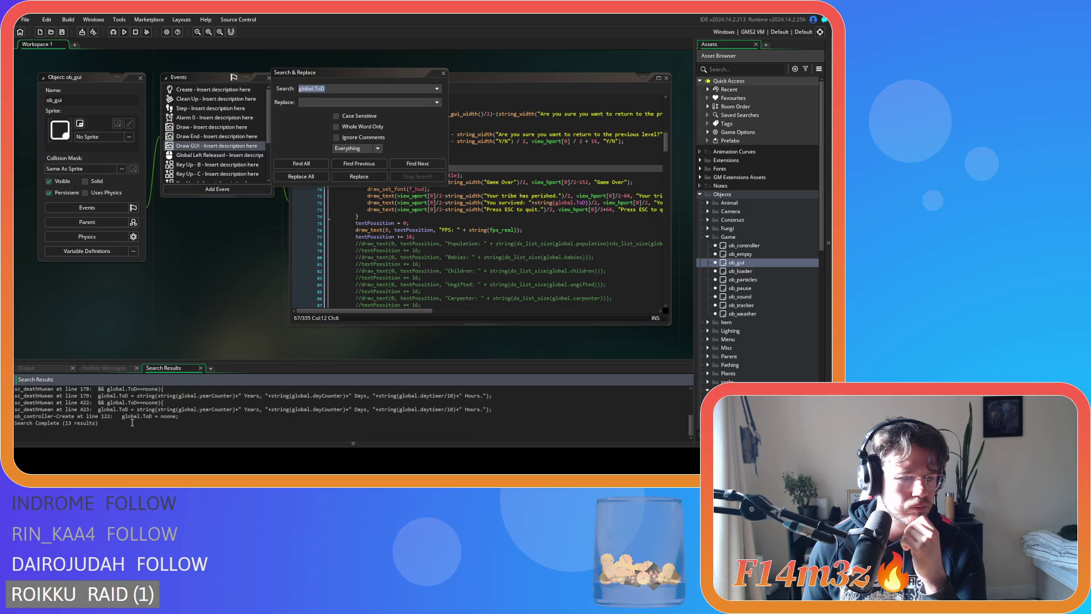
scroll(132, 423, "up", 2)
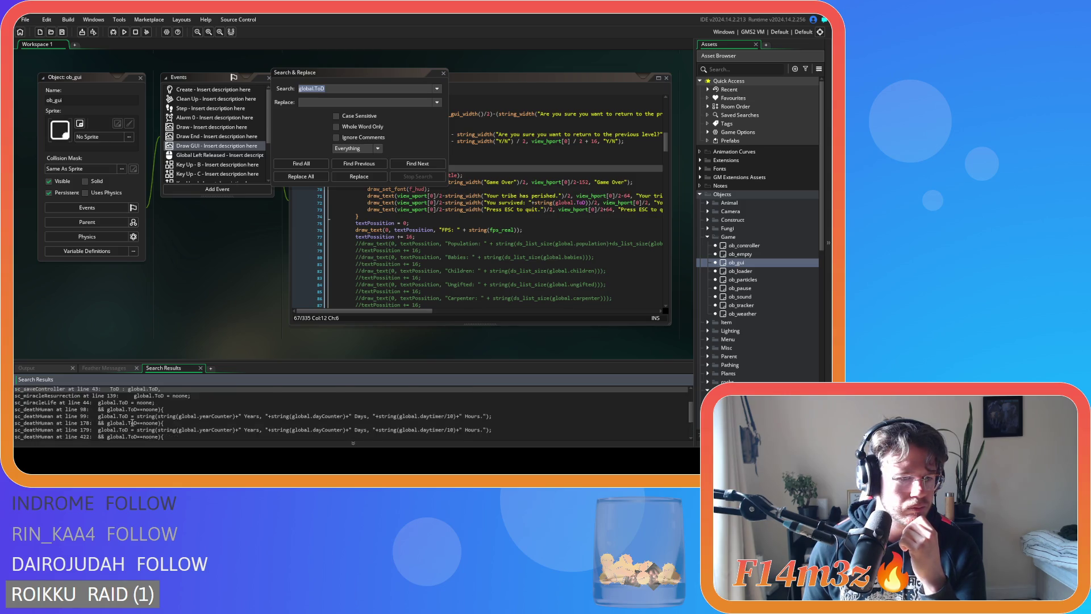
scroll(132, 422, "down", 2)
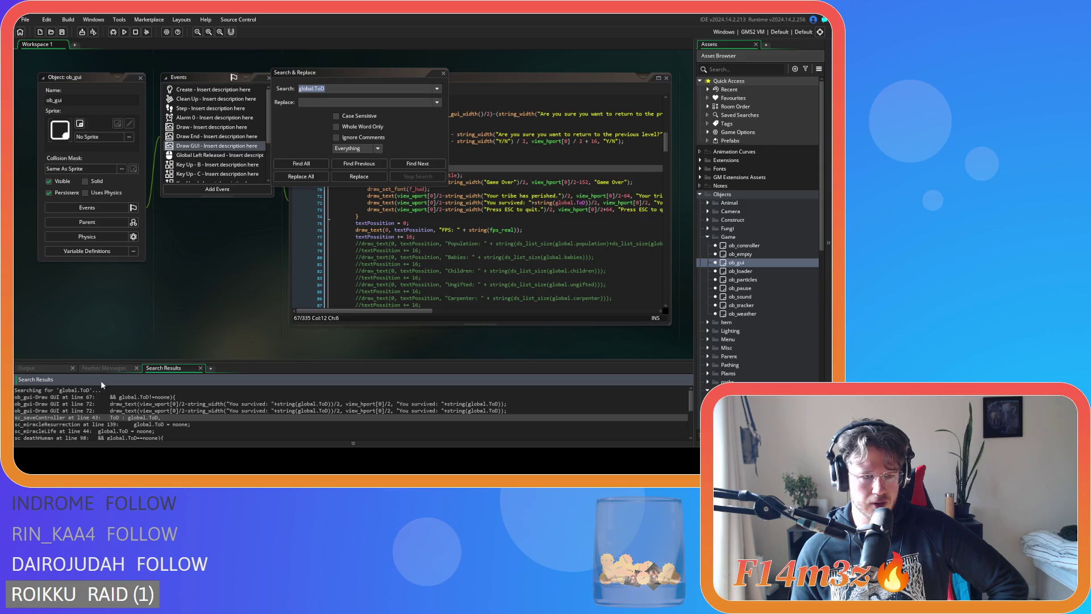
scroll(108, 414, "down", 1)
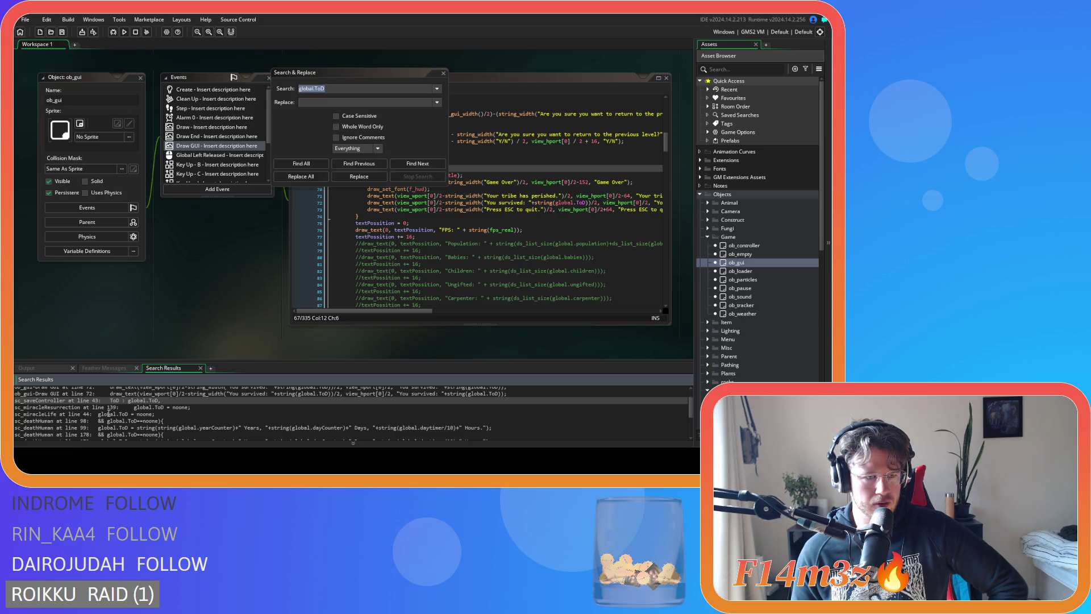
scroll(108, 414, "down", 3)
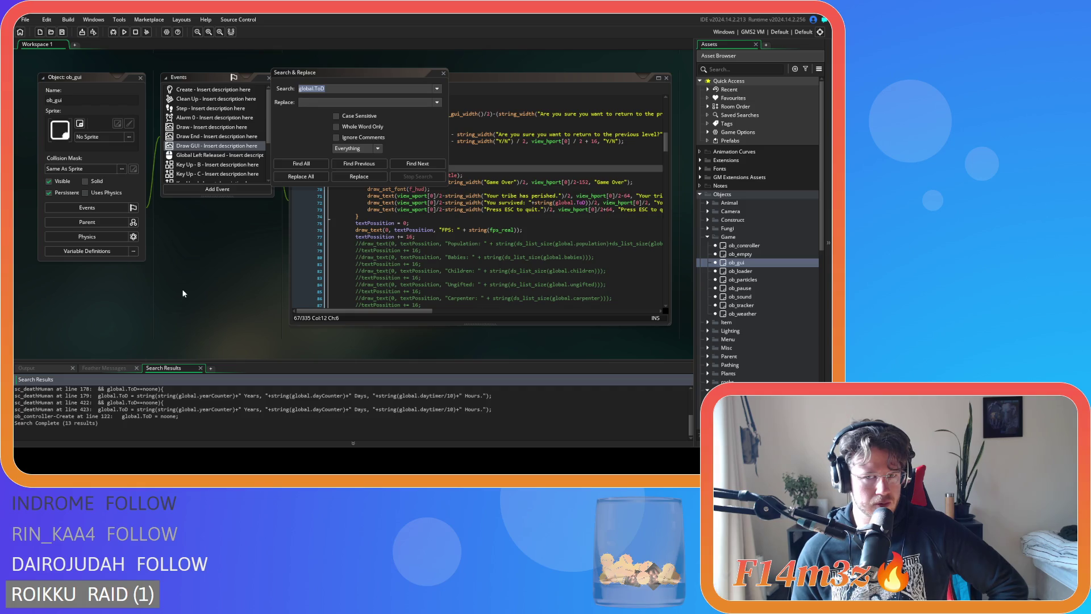
left_click(443, 73)
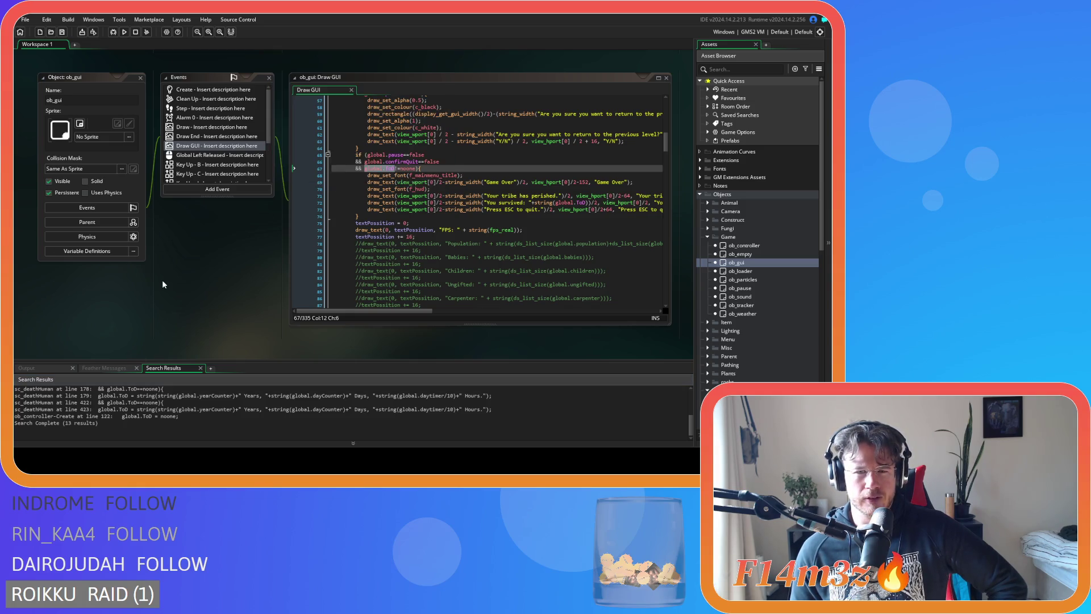
Step: Close all open editor windows and collapse the Objects, Gifts and Scripts asset folders
right_click(164, 281)
mouse_move(187, 293)
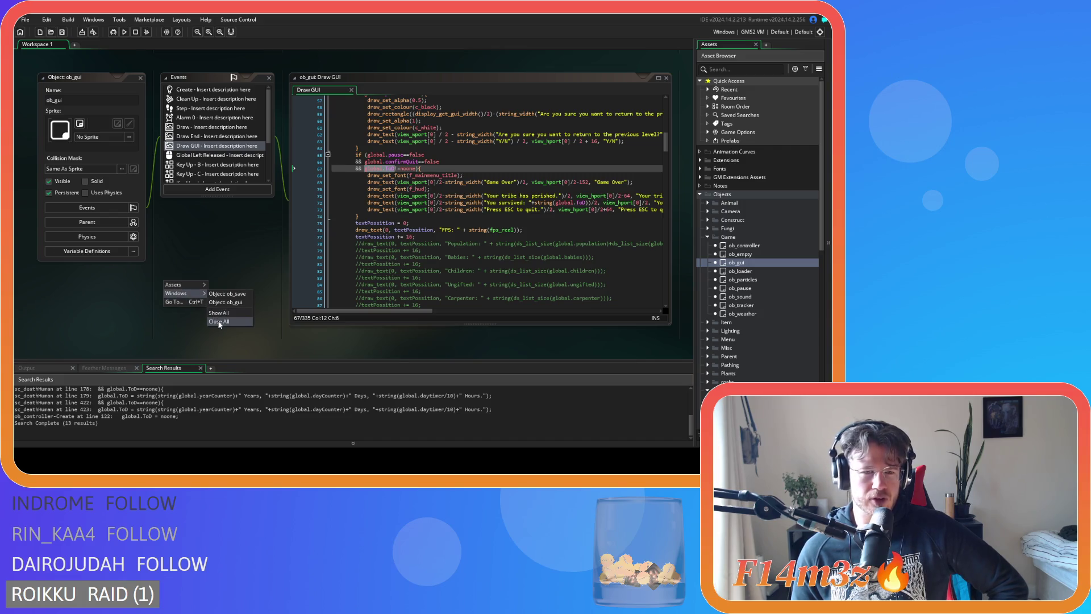
left_click(218, 322)
left_click(708, 236)
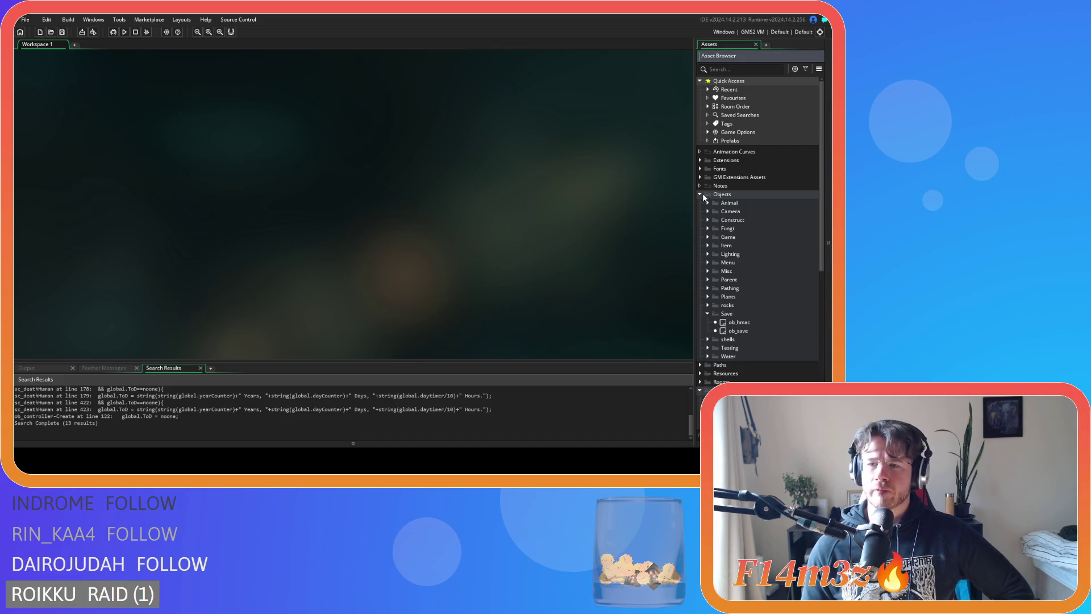
left_click(701, 194)
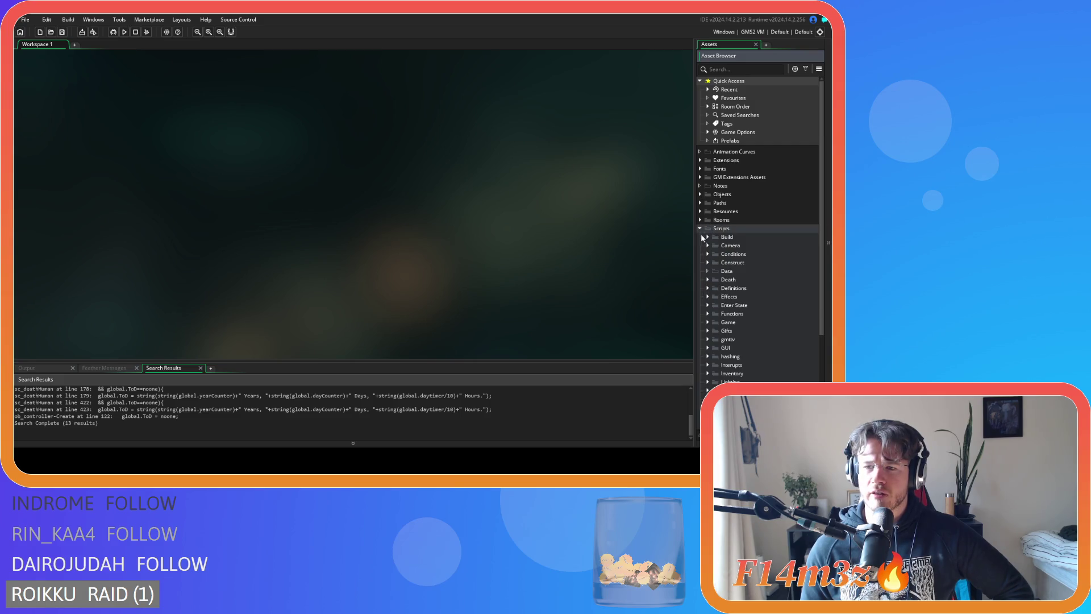
left_click(707, 331)
left_click(707, 331)
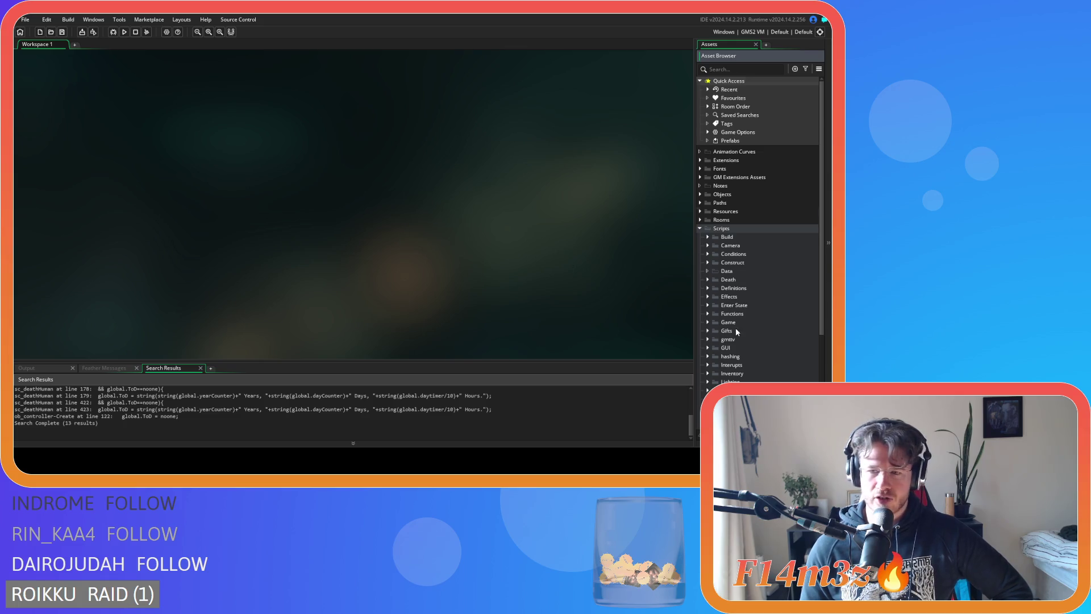
scroll(737, 331, "down", 5)
left_click(700, 100)
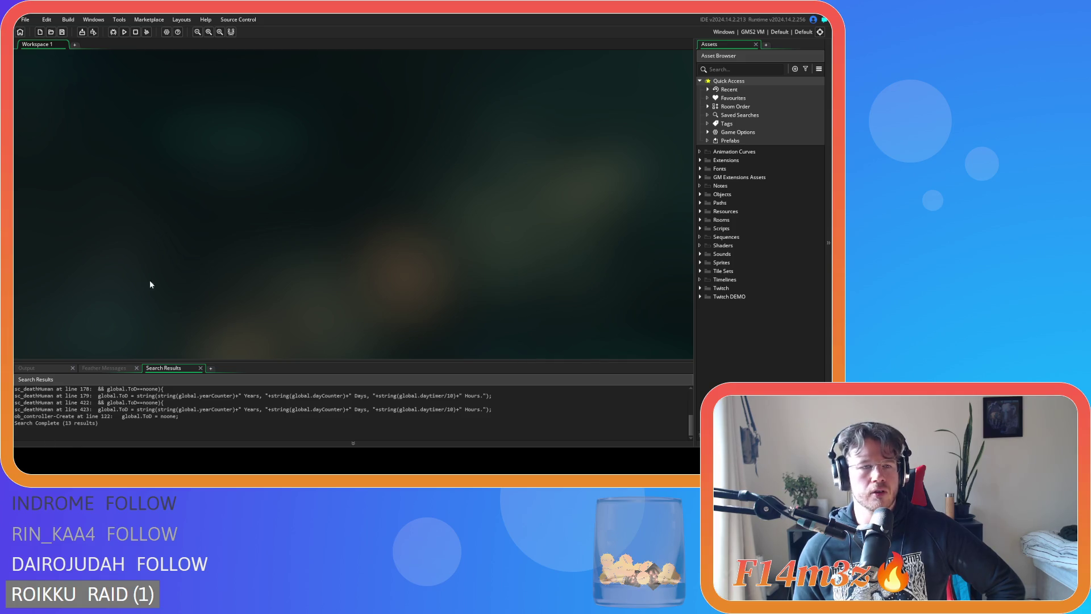
Step: Switch the build target to GMS2 YYC, cancel packaging for now, and bring up Game Options
left_click(752, 32)
left_click(579, 65)
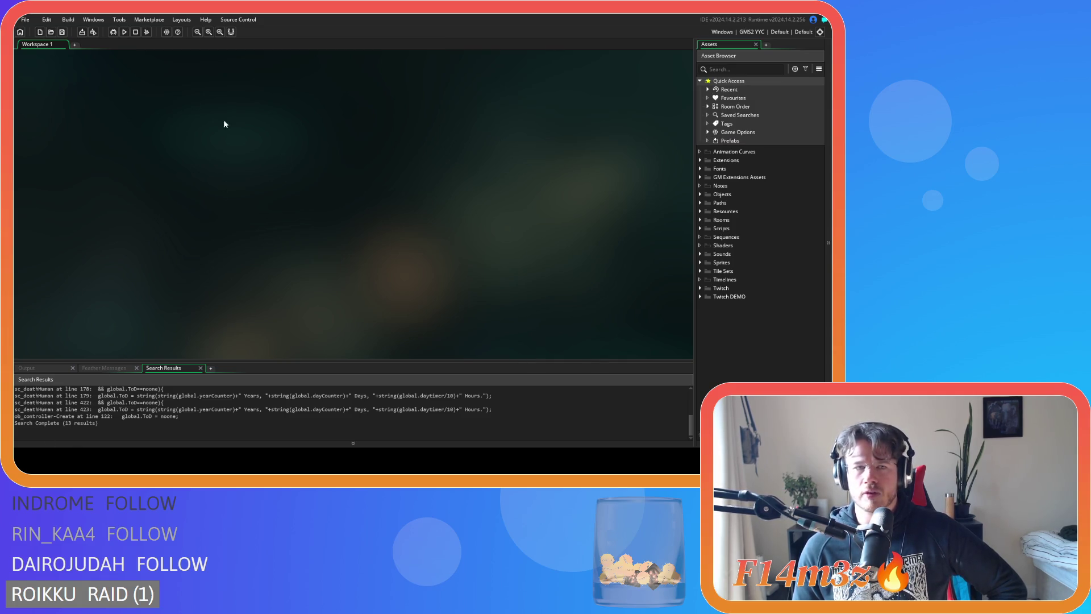
left_click(94, 34)
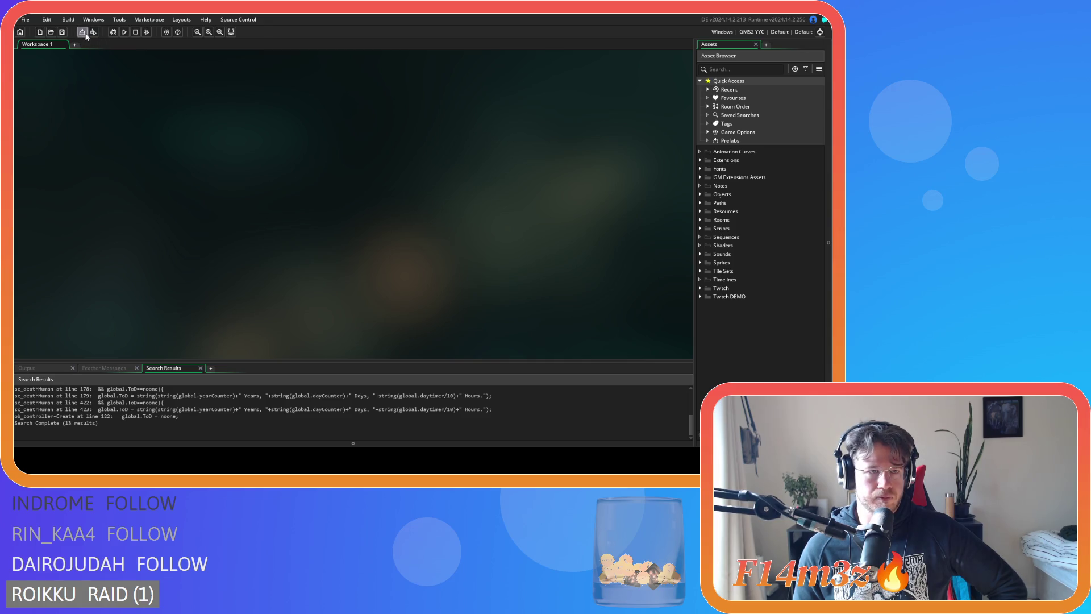
left_click(500, 188)
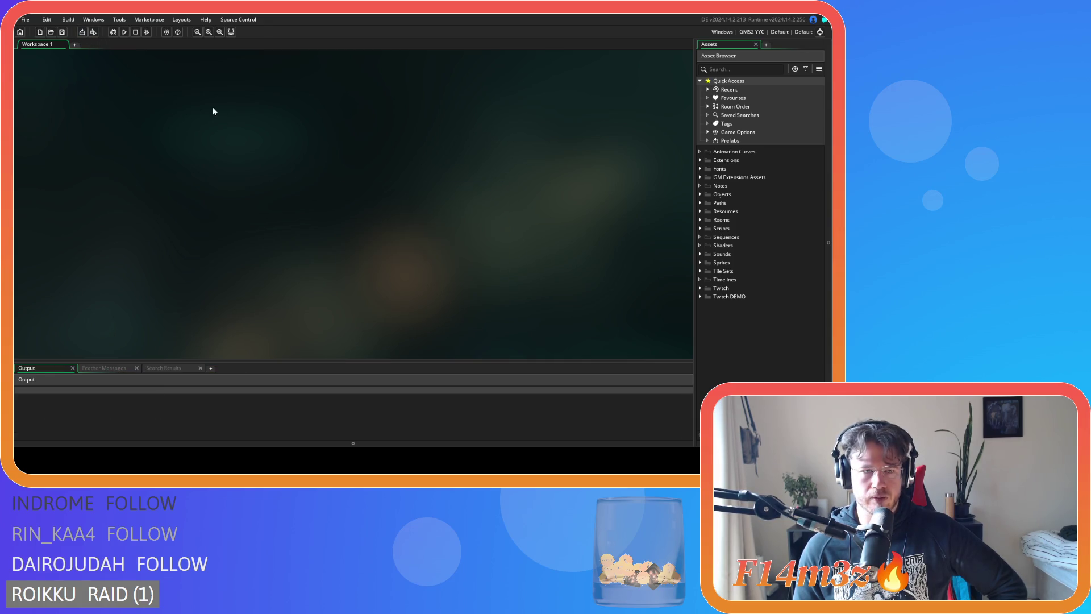
left_click(166, 32)
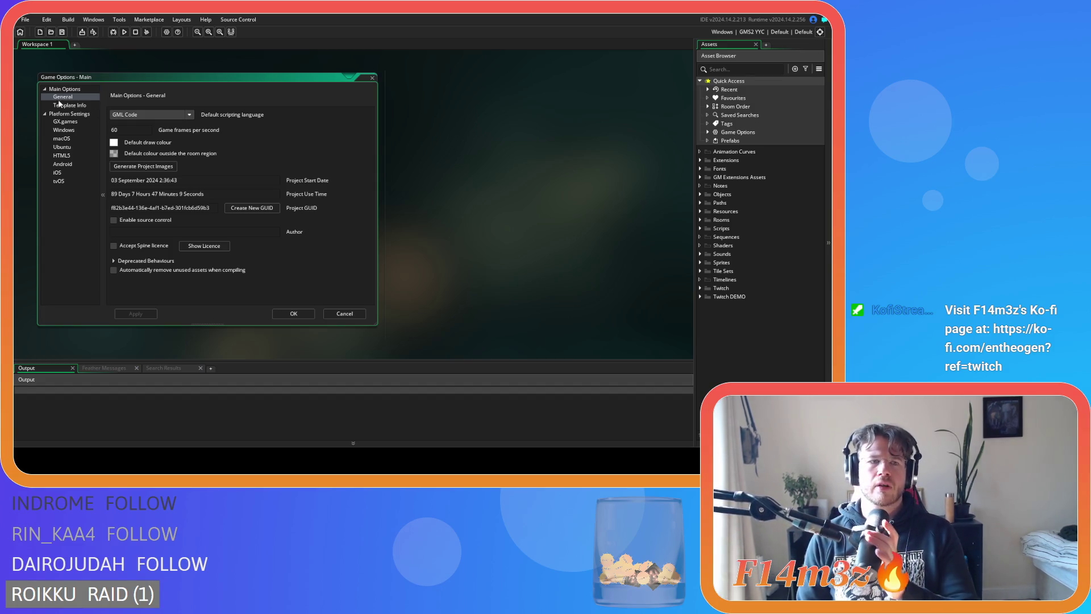
Step: Set the Windows version's last field to 4, making it 0.6.6.4, and confirm with OK
left_click(63, 131)
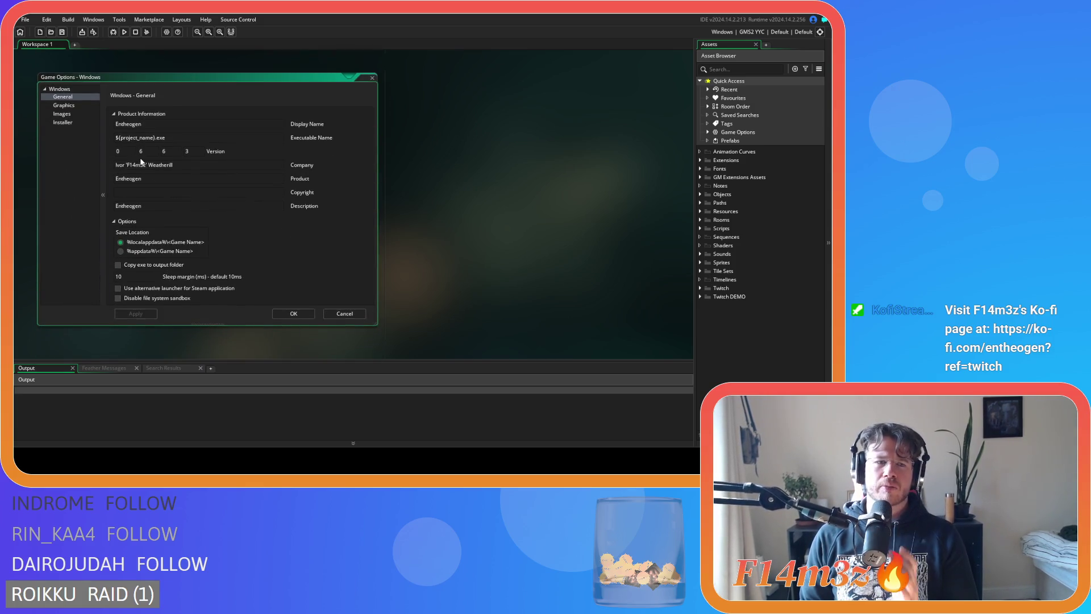
type("4")
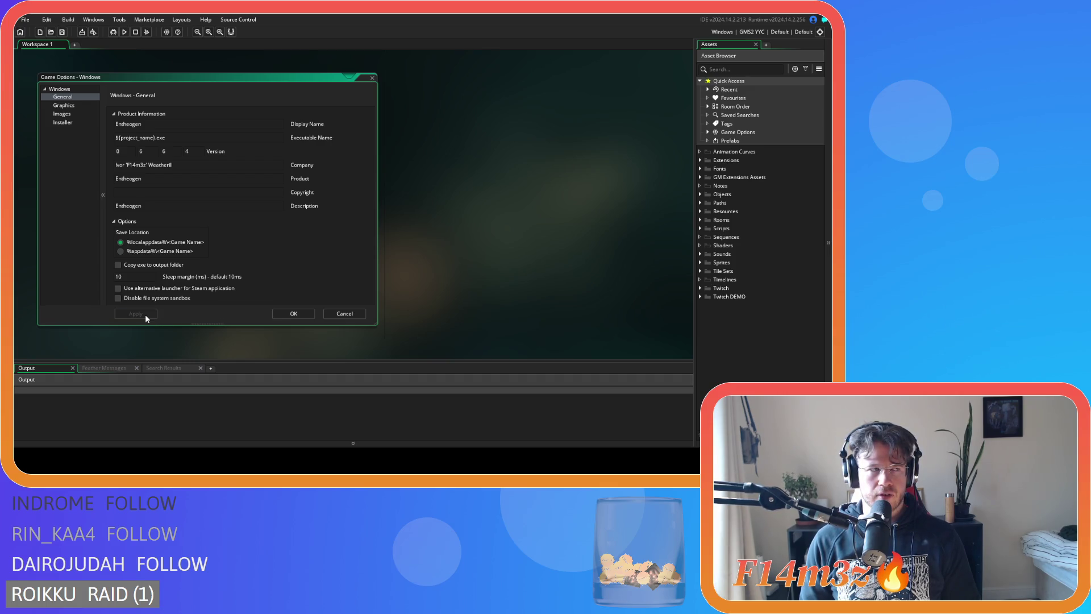
left_click(285, 319)
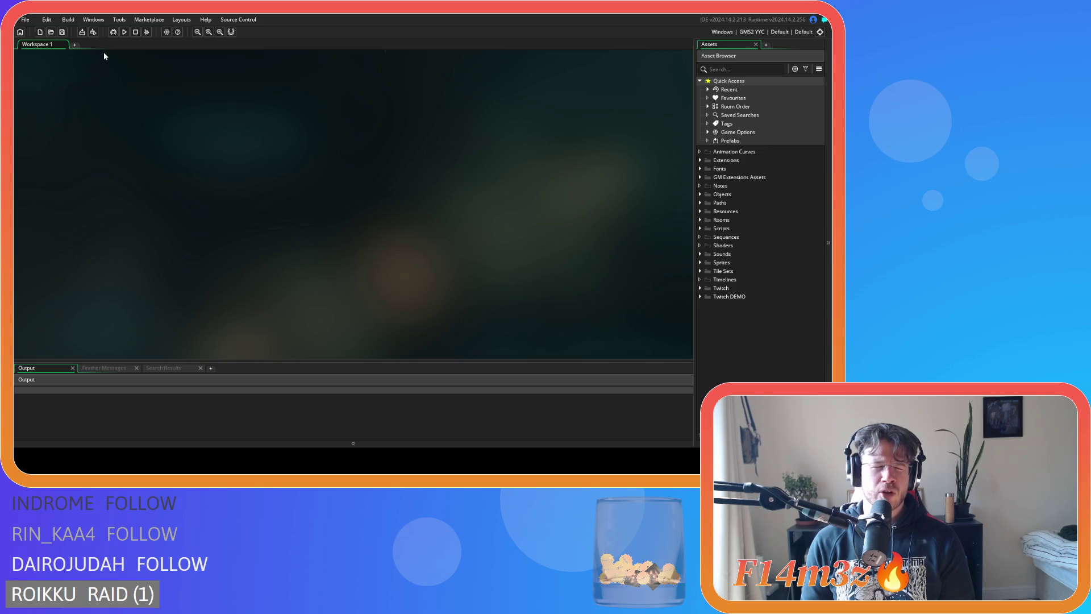
Step: Build the Windows YYC executable, choosing Package as Zip to start the build
left_click(82, 32)
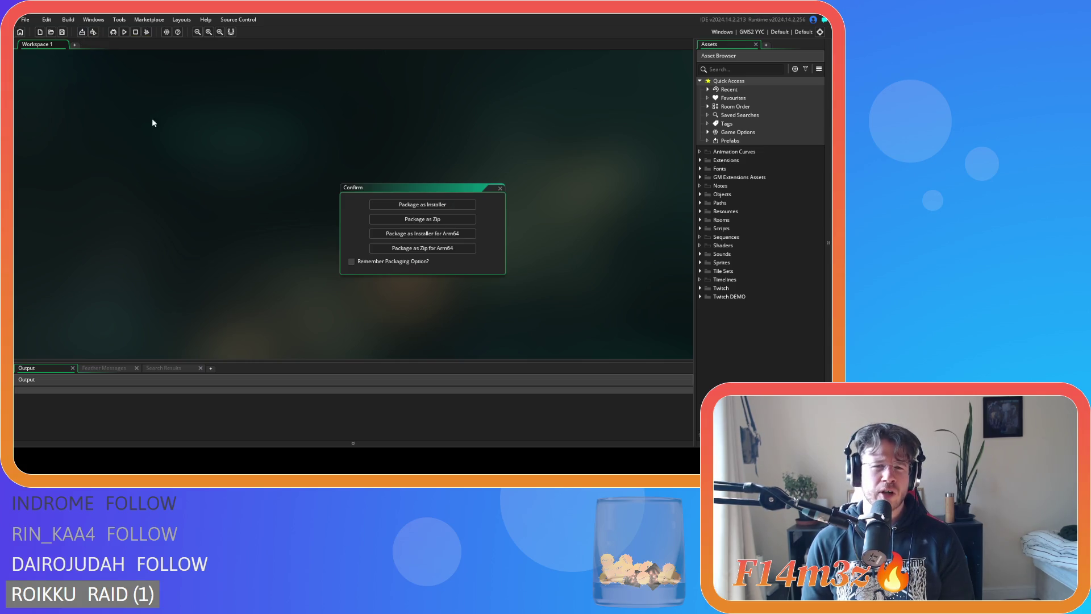
left_click(436, 222)
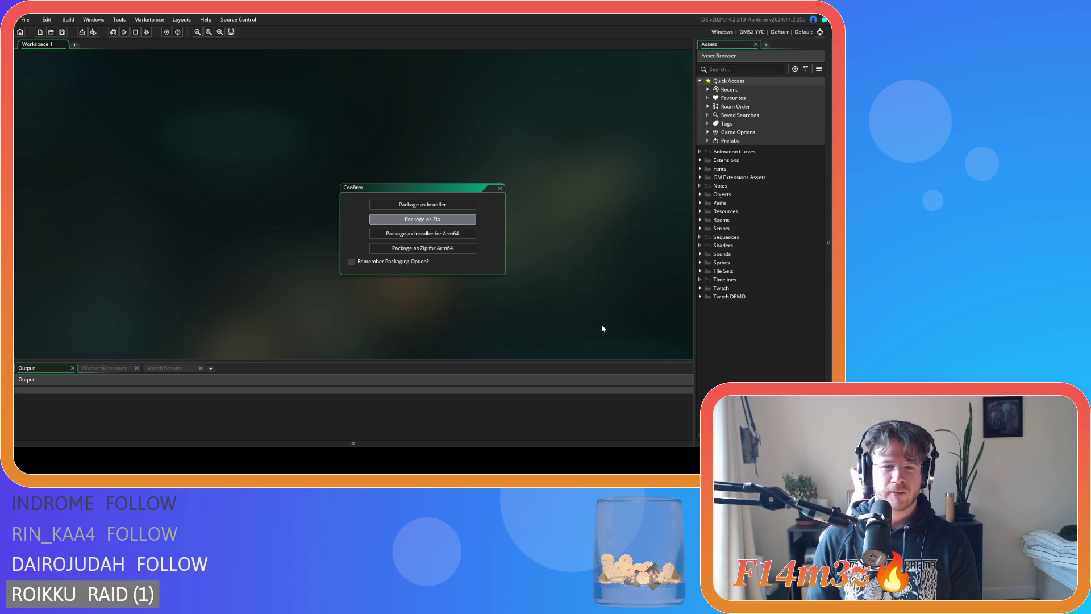
key("Return")
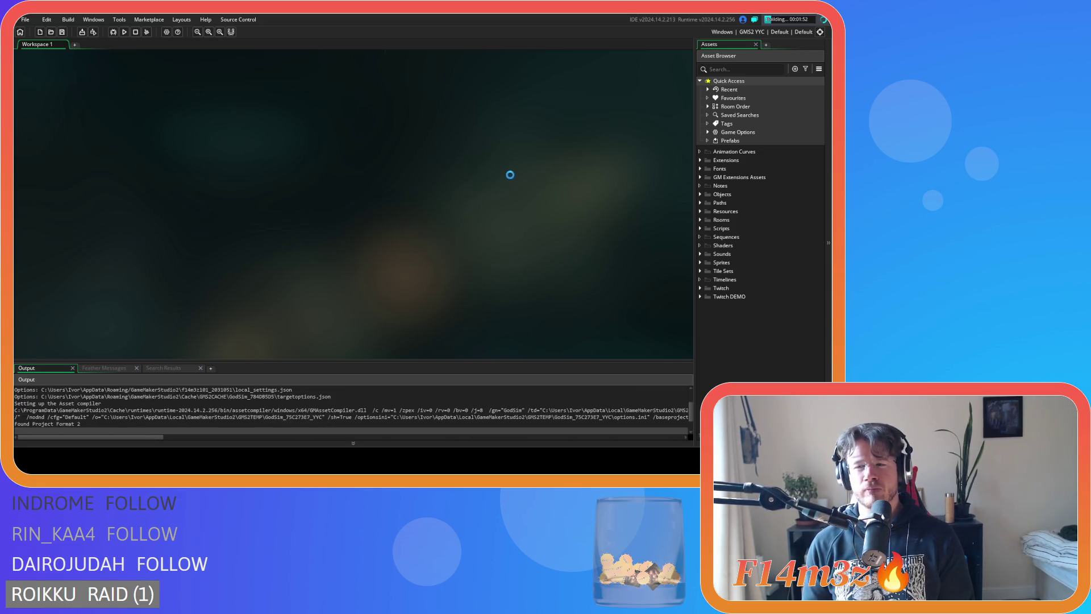
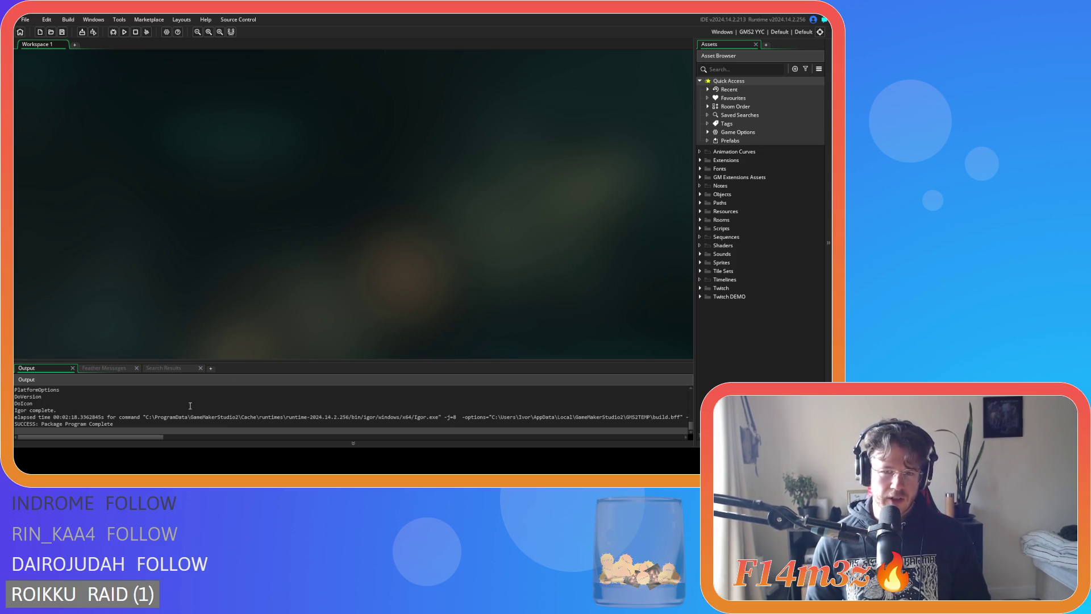
Step: Comment out lines 125–126 of ob_gui's Draw GUI event code
left_click(700, 195)
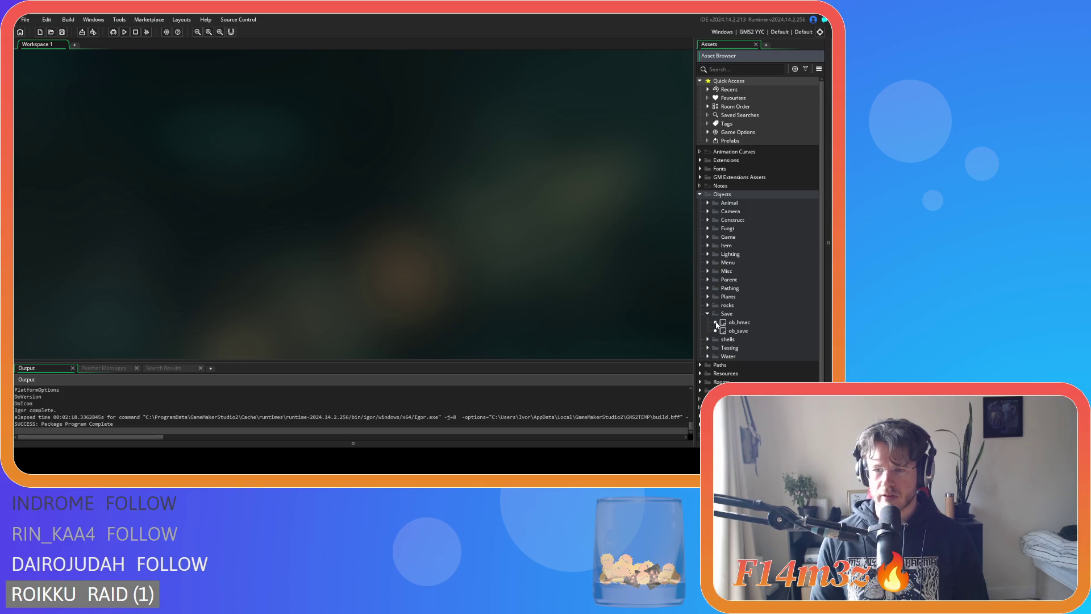
left_click(708, 237)
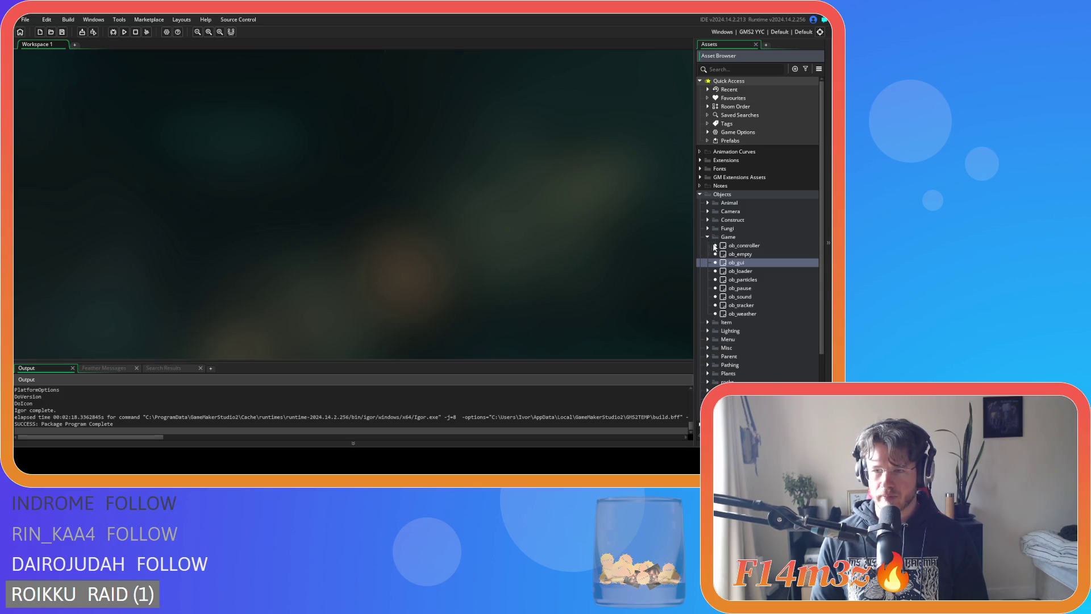
double_click(736, 262)
left_click_drag(665, 144, 665, 209)
left_click_drag(639, 256, 350, 250)
key("ctrl+k")
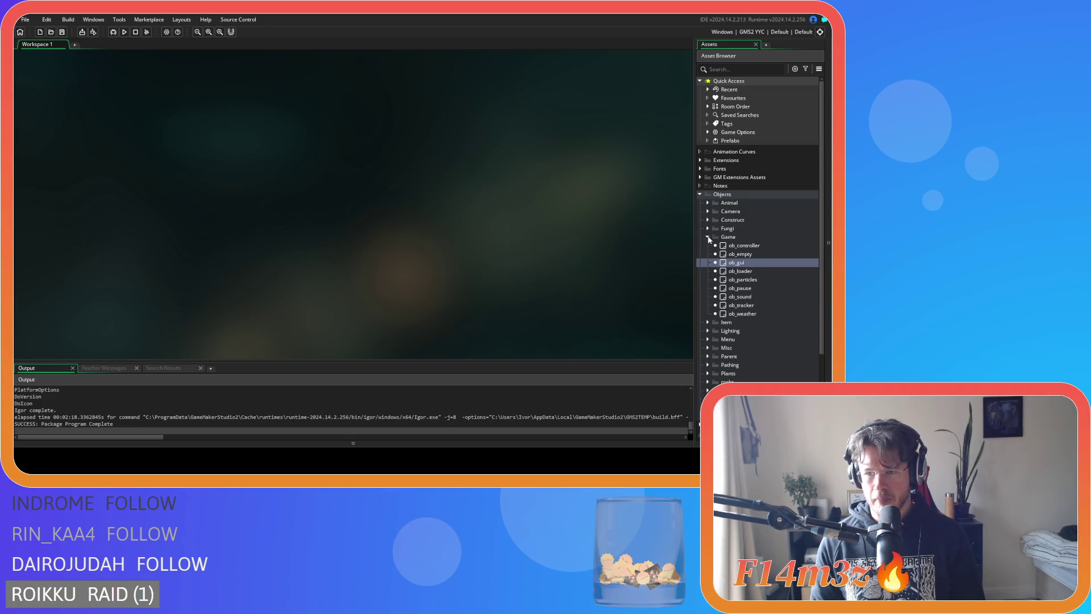
Step: Close the ob_gui editor and browse the Scripts > Game group to sc_fireSpread
left_click(707, 236)
left_click(700, 194)
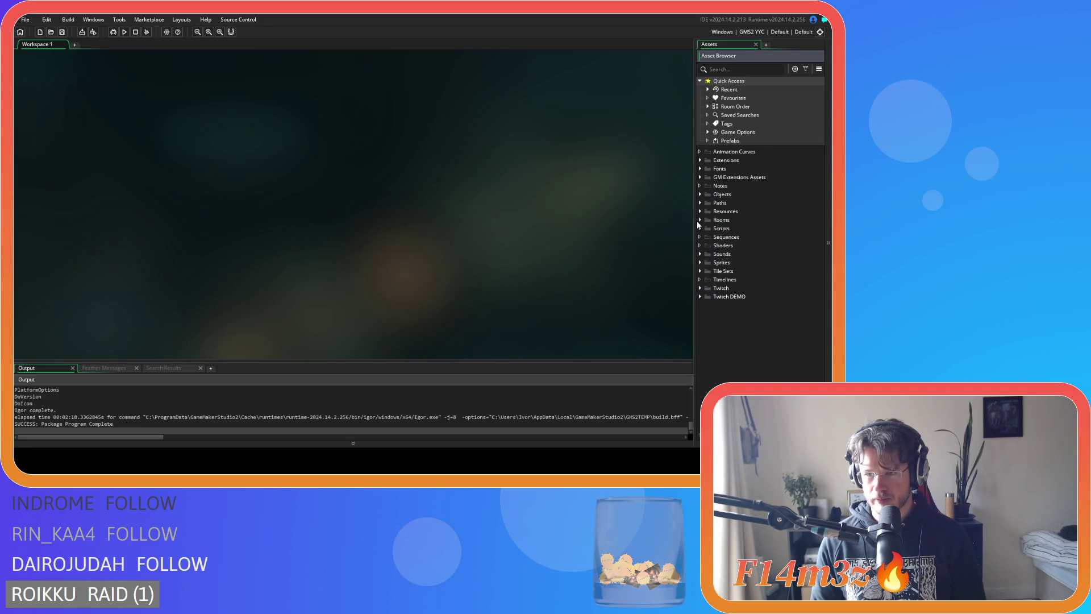
left_click(700, 228)
left_click(707, 323)
scroll(762, 255, "down", 3)
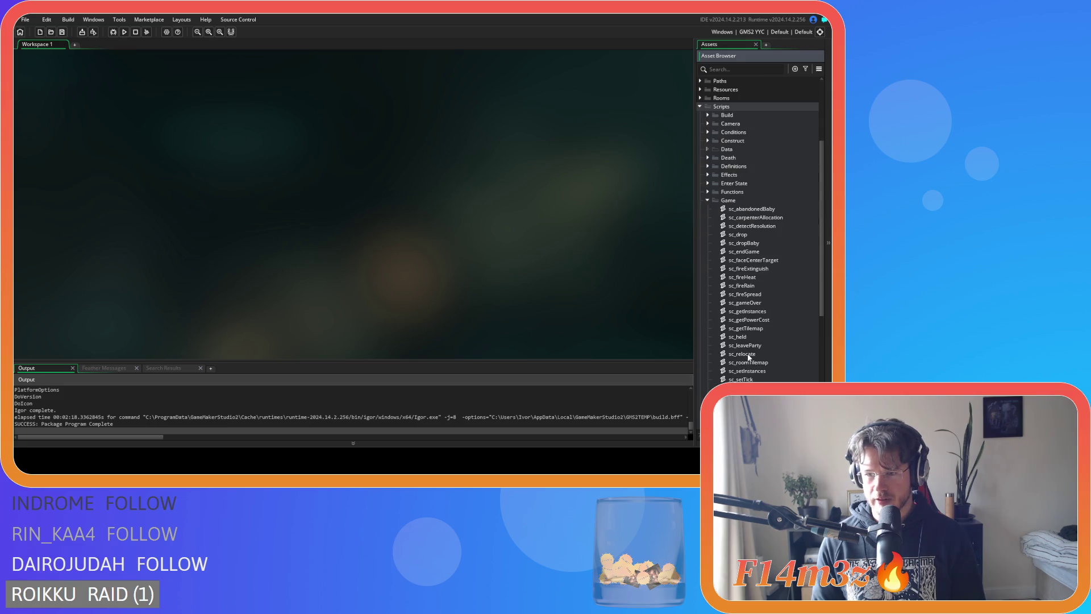
double_click(750, 295)
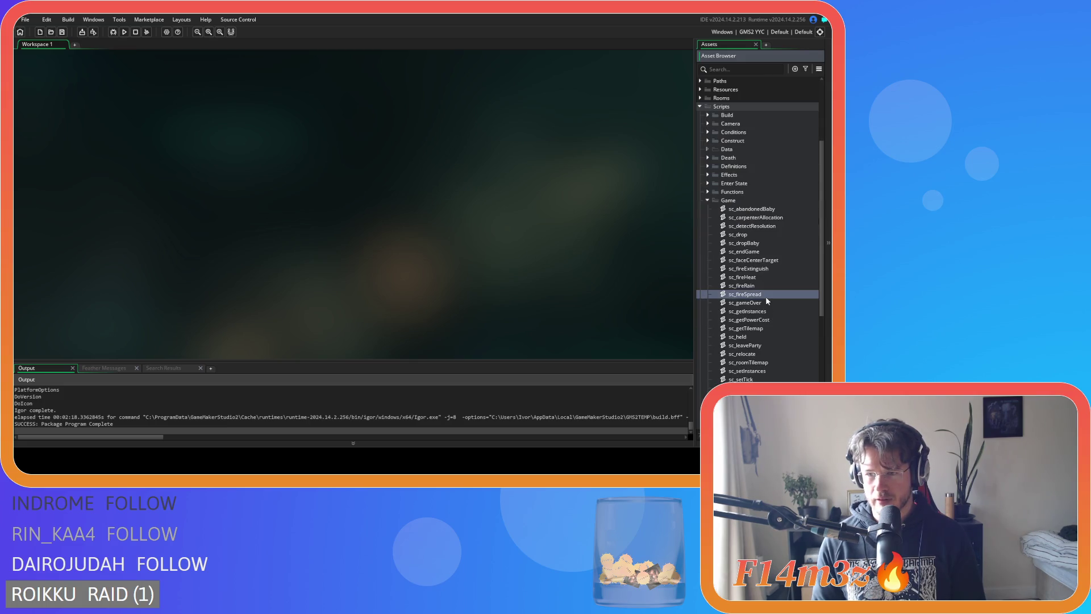
Step: Scroll sc_fireSpread to the humanRoll, animalRoll, tentRoll and plantRoll lines in the object block
left_click_drag(412, 113, 390, 259)
scroll(389, 258, "down", 12)
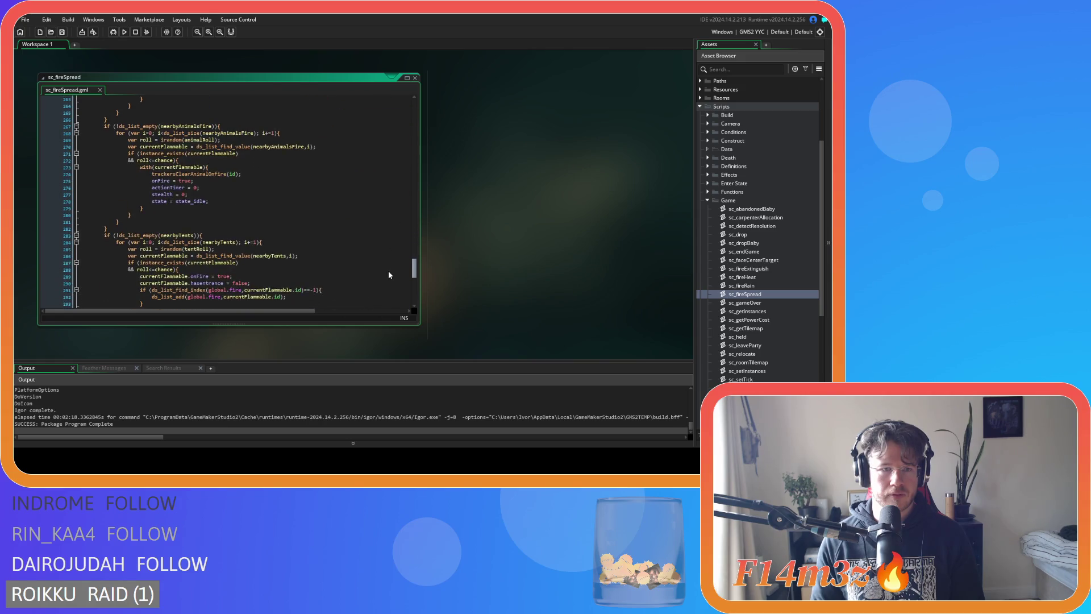
scroll(384, 146, "up", 20)
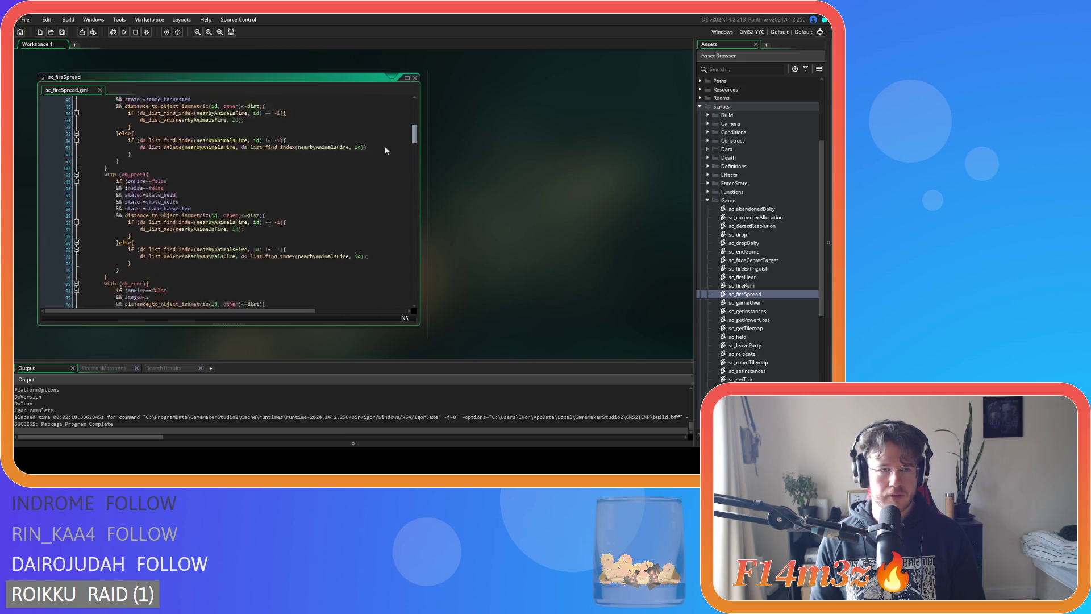
scroll(383, 117, "up", 3)
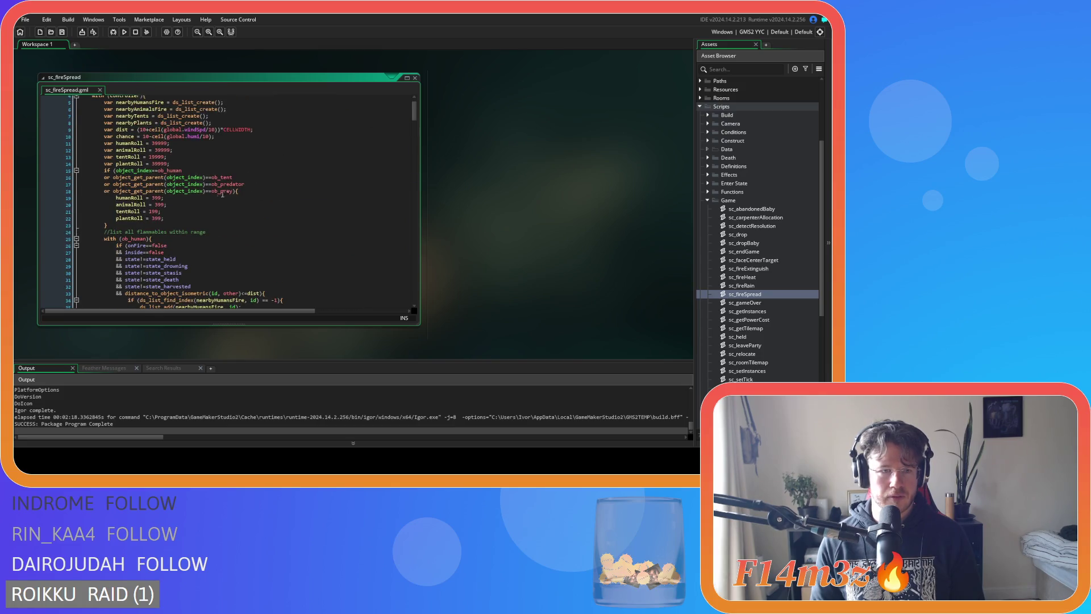
left_click(162, 173)
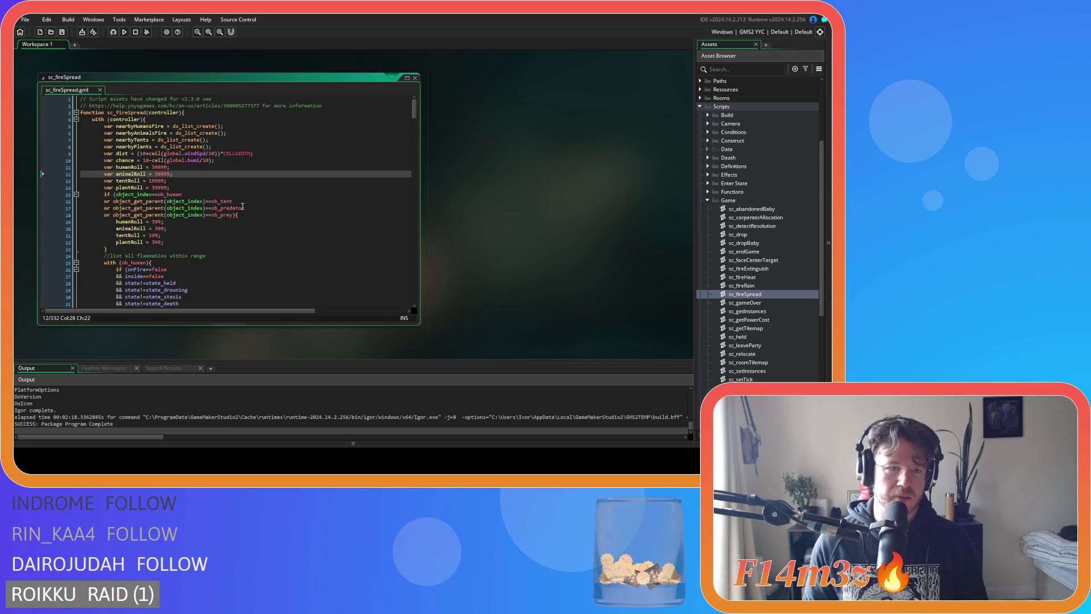
left_click(215, 223)
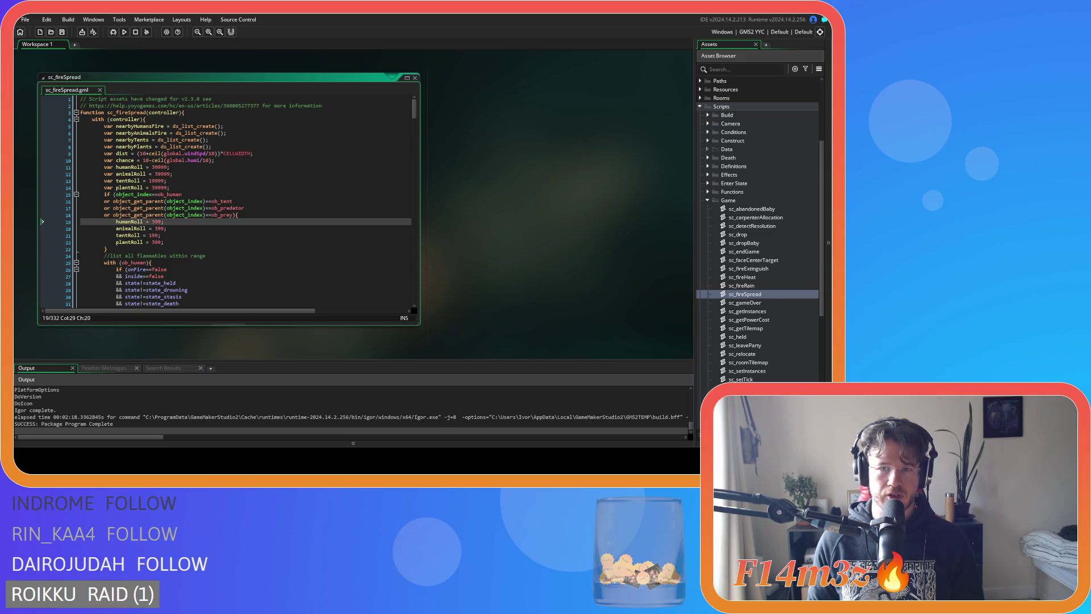
Step: Change humanRoll, animalRoll and plantRoll from 399 to 799 and save the script
key("Down")
key("Down")
double_click(155, 222)
type("799")
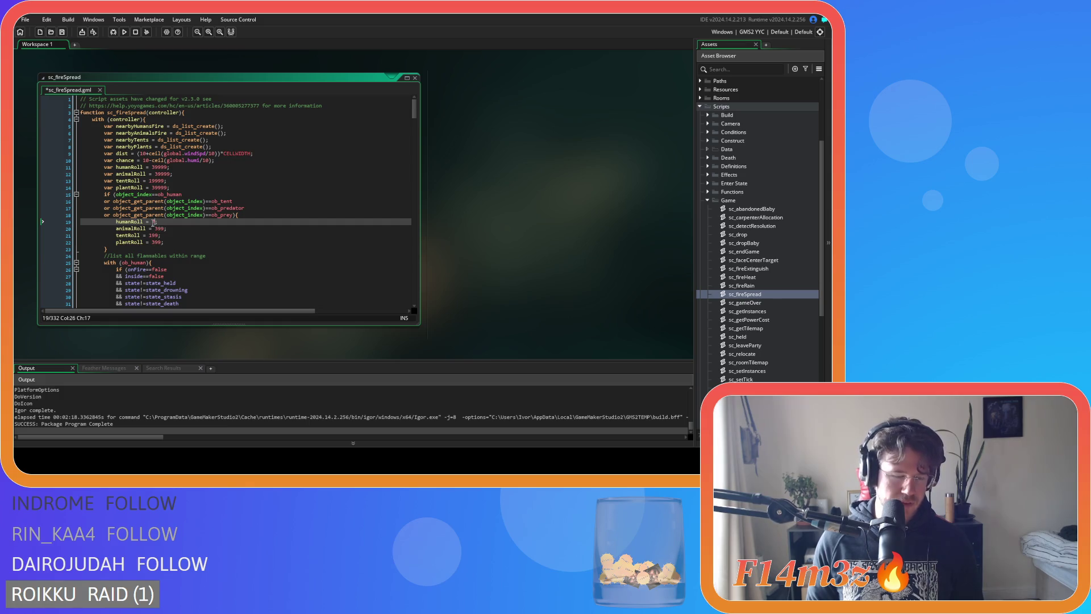
double_click(160, 228)
type("799")
double_click(156, 242)
type("799")
key("End")
key("ctrl+s")
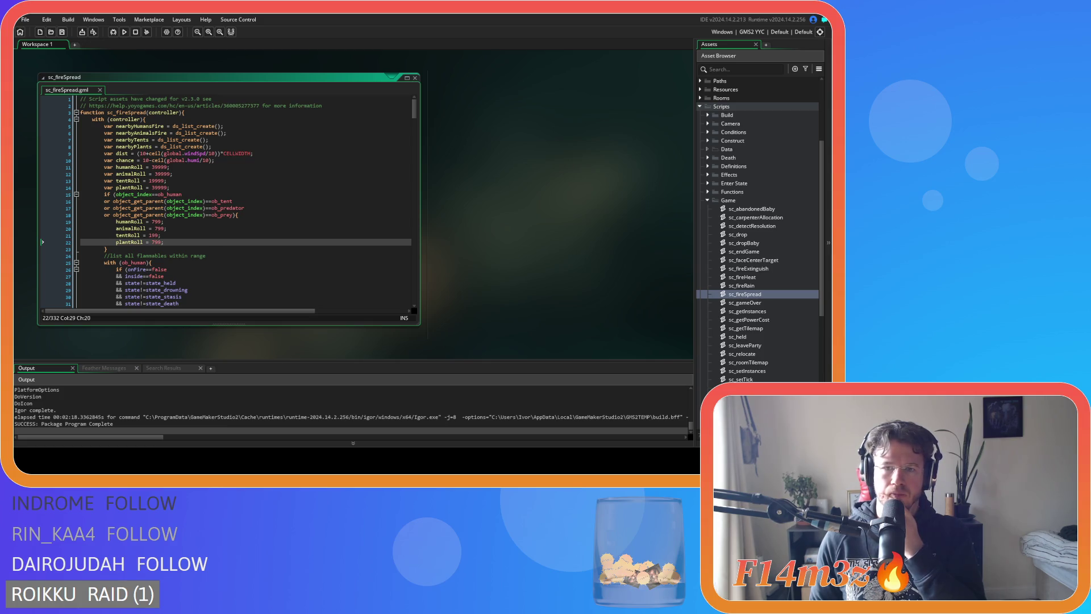
Step: Change tentRoll from 199 to 399, then close the sc_fireSpread code window
double_click(153, 235)
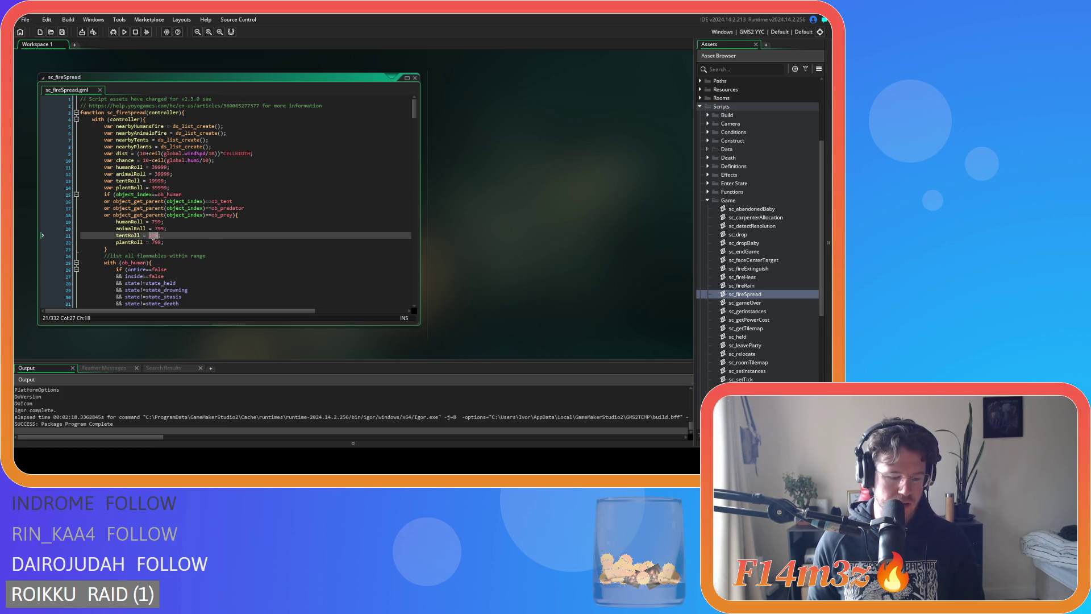
type("399")
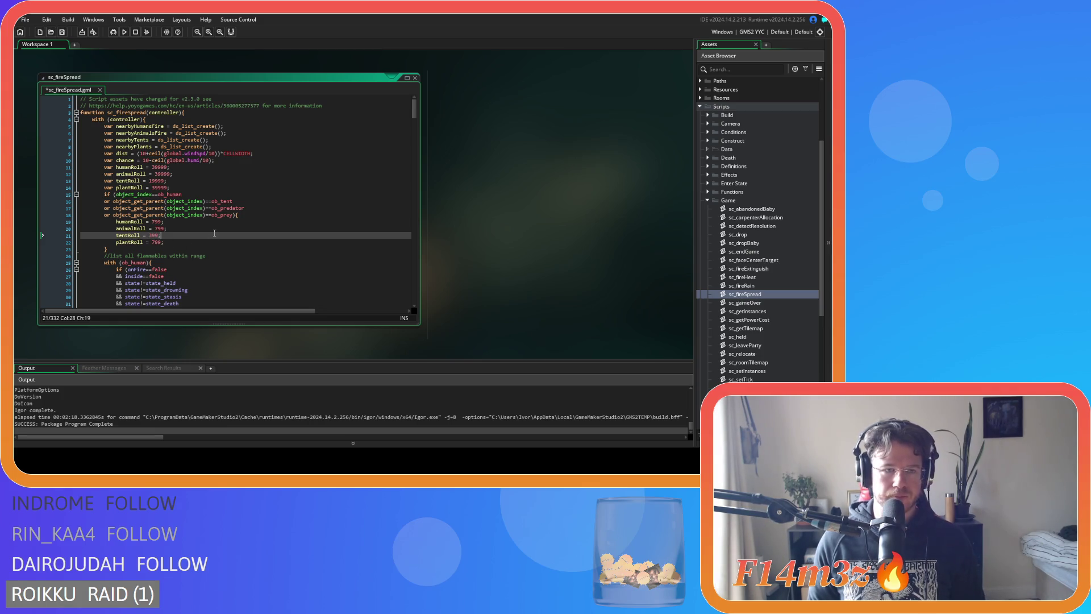
right_click(515, 202)
mouse_move(516, 211)
left_click(593, 233)
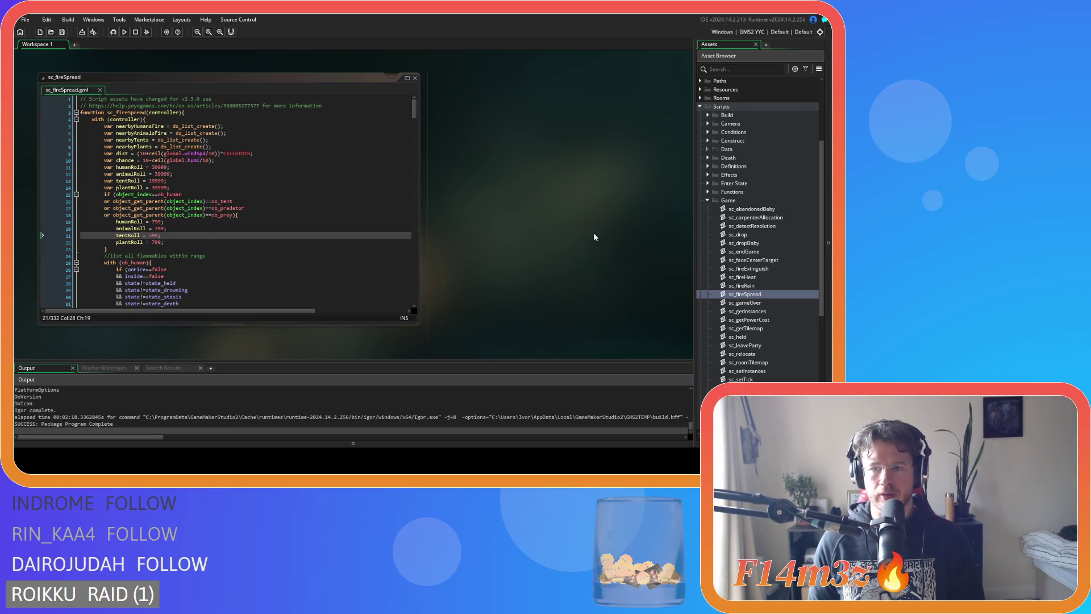
Step: Create a Windows executable of the game, packaged as a zip
left_click(81, 32)
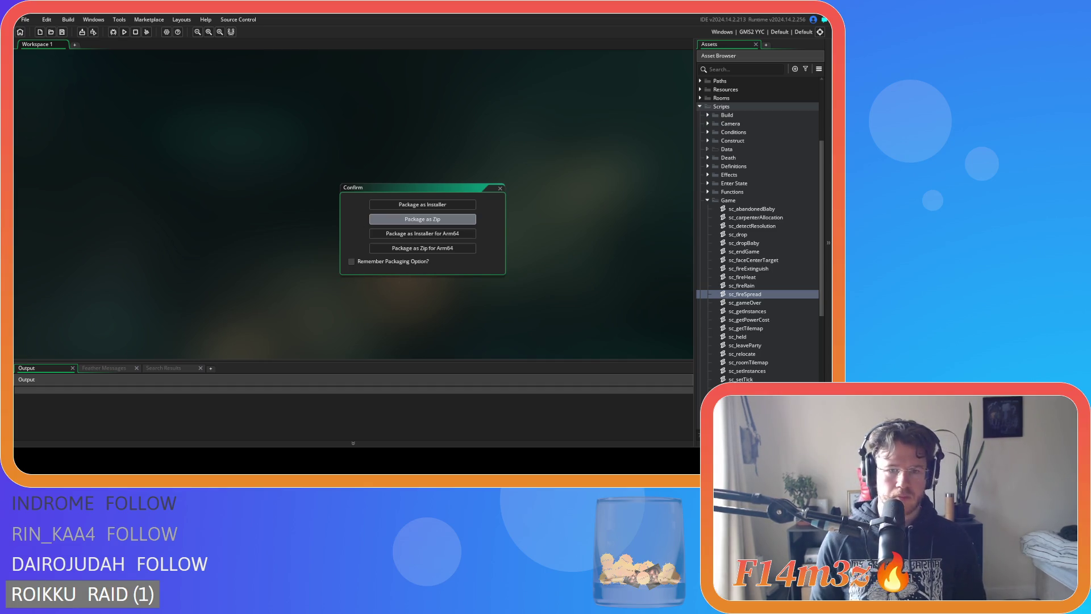
key("Return")
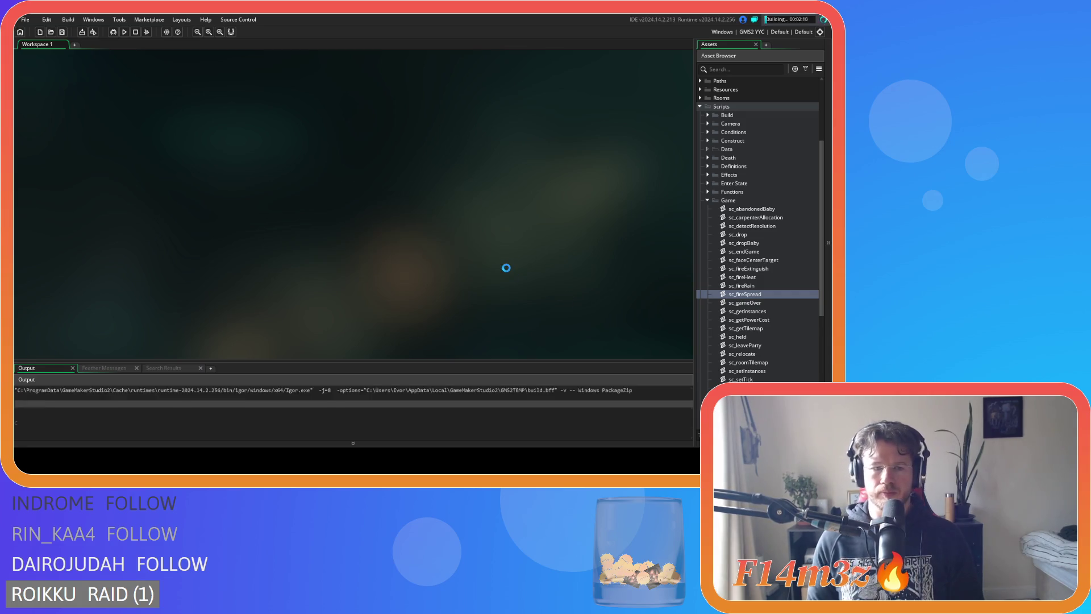